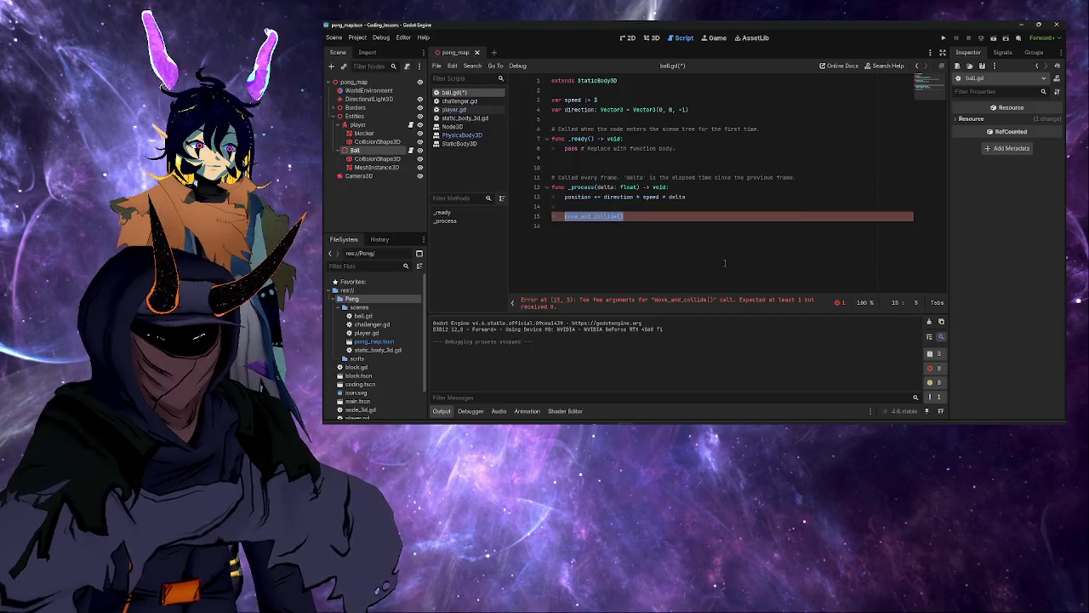
Step: Delete the move_and_collide() call, change the ball direction to Vector3(0, 0, 1), and run the project
key(BackSpace)
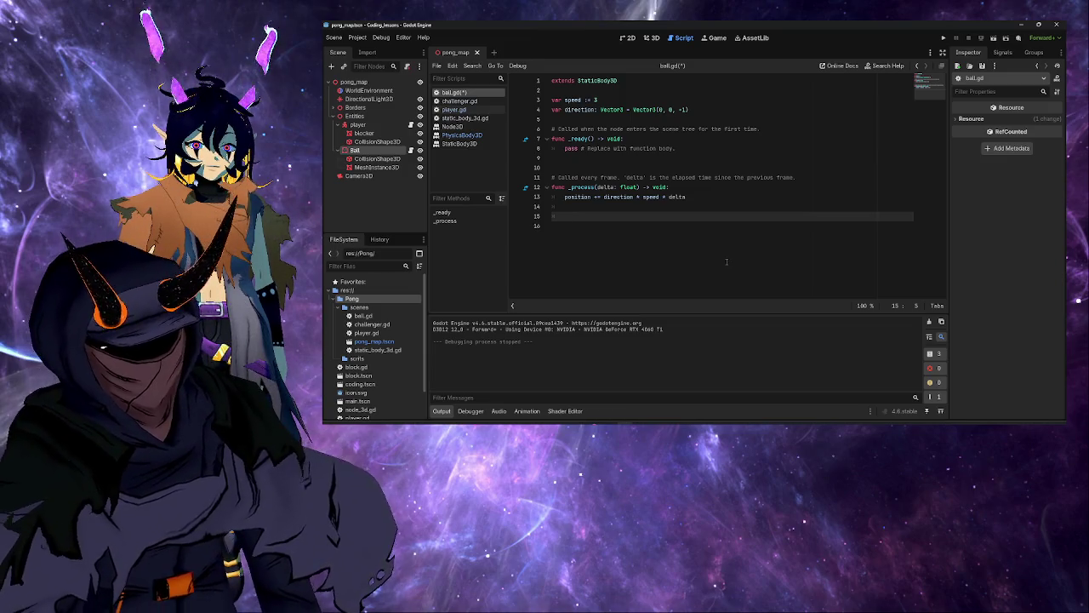
text(if)
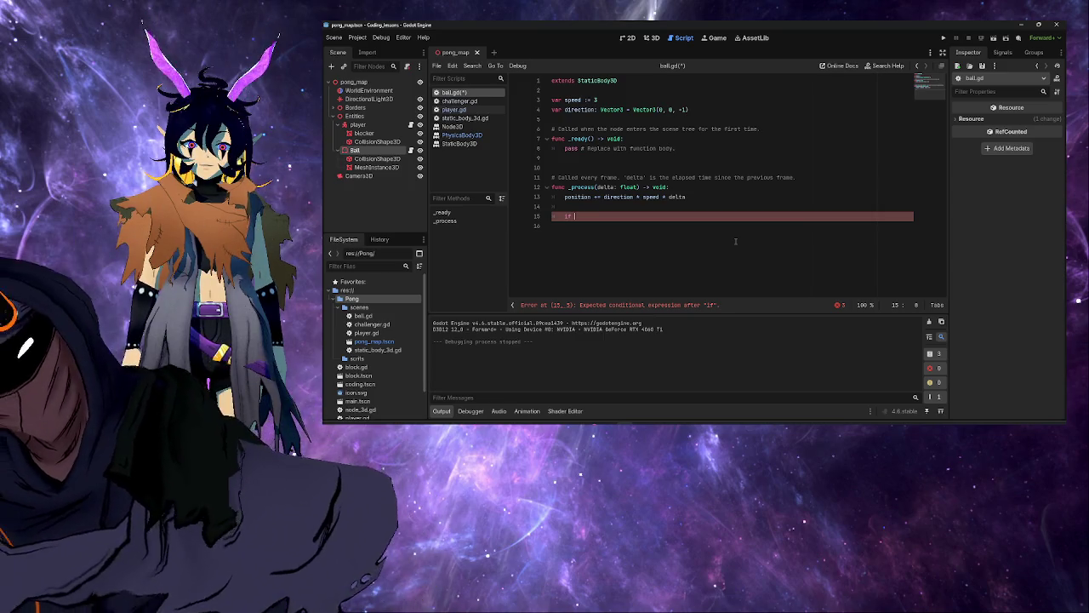
click(685, 110)
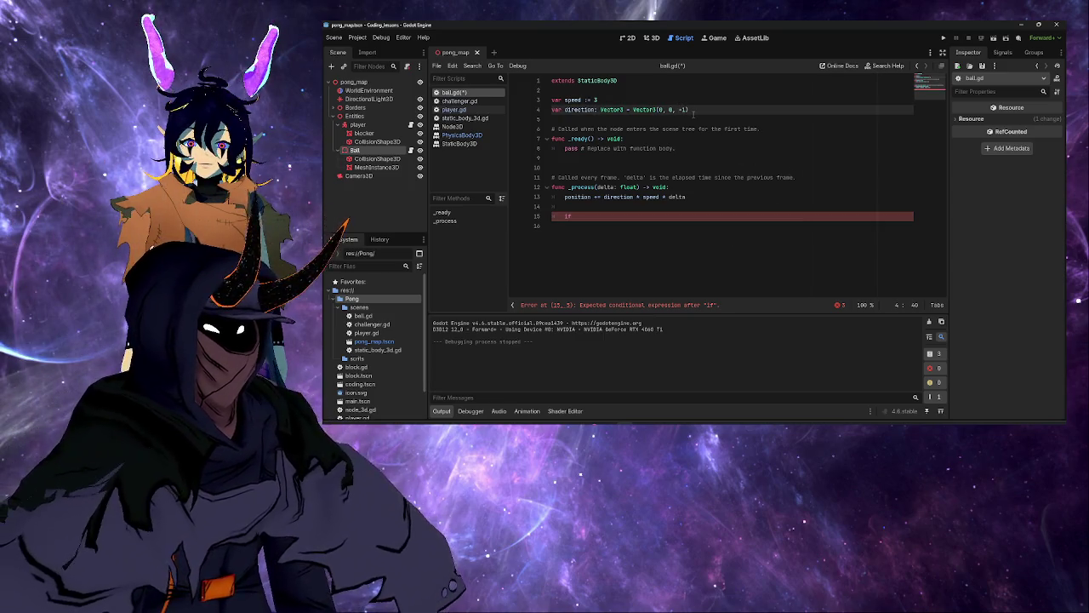
key(BackSpace)
key(BackSpace)
text(1)
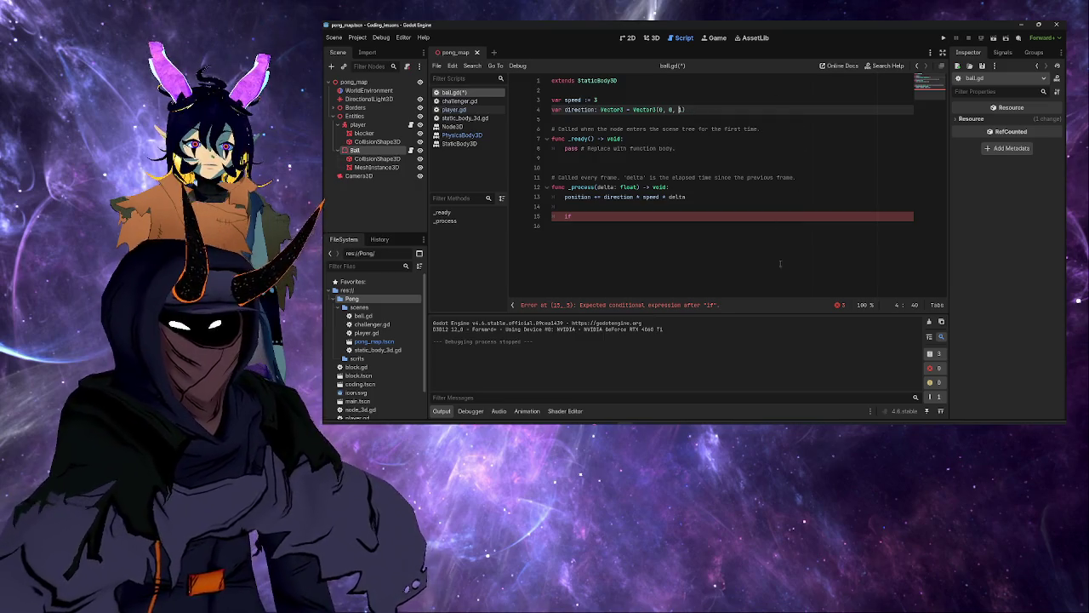
click(944, 38)
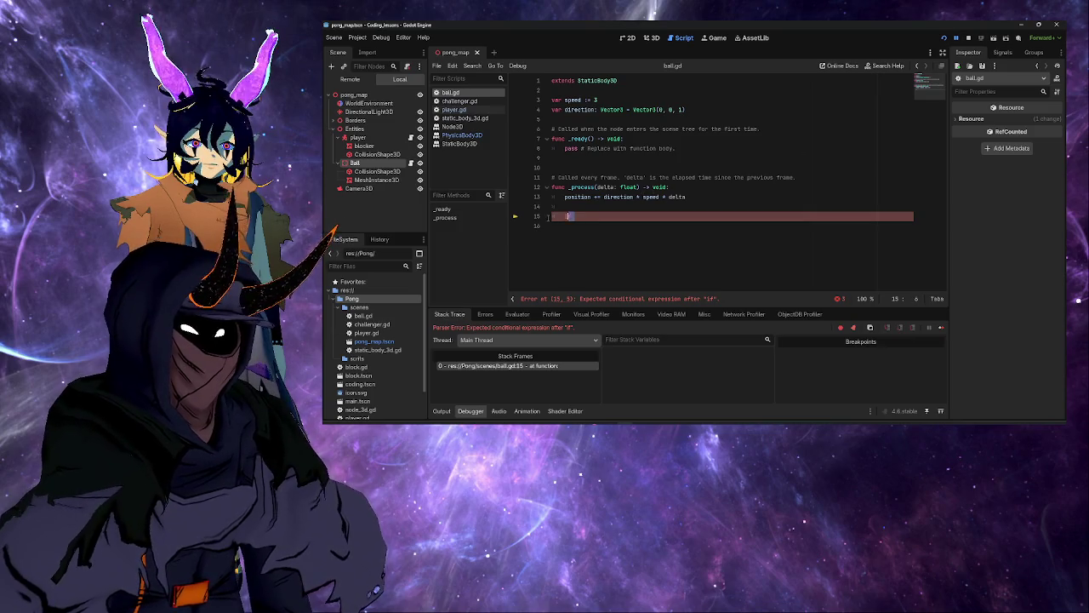
Step: Remove the stray 'if' on line 15, then run and stop the Pong scene
key(shift+End)
key(Delete)
click(945, 39)
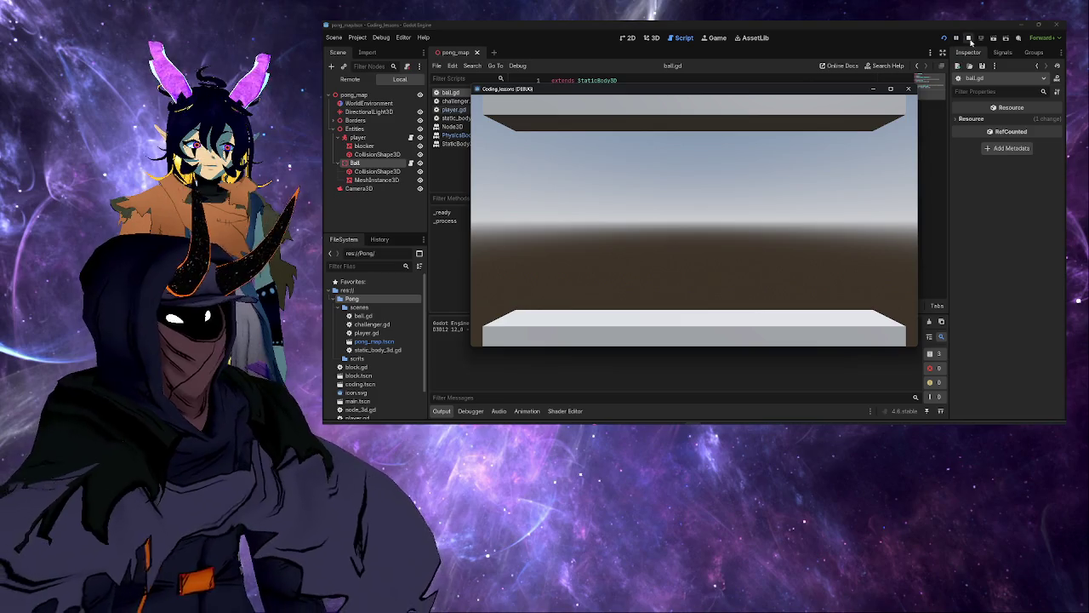
click(968, 37)
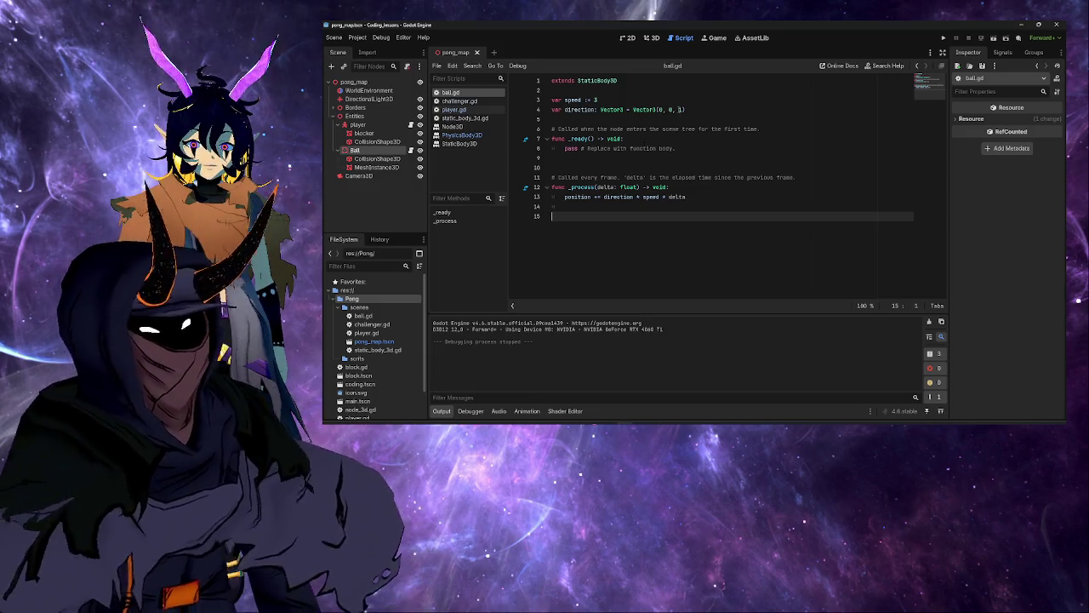
Step: Test the ball with direction Vector3(0, 1, 1), then restore it to Vector3(0, 0, 1)
click(673, 109)
key(BackSpace)
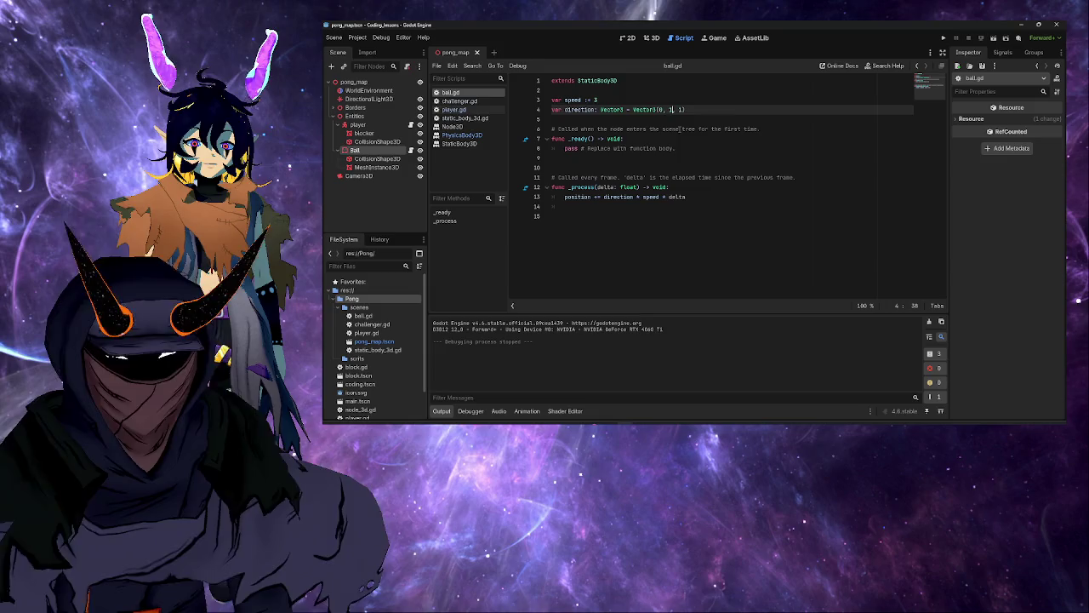
text(1)
click(947, 38)
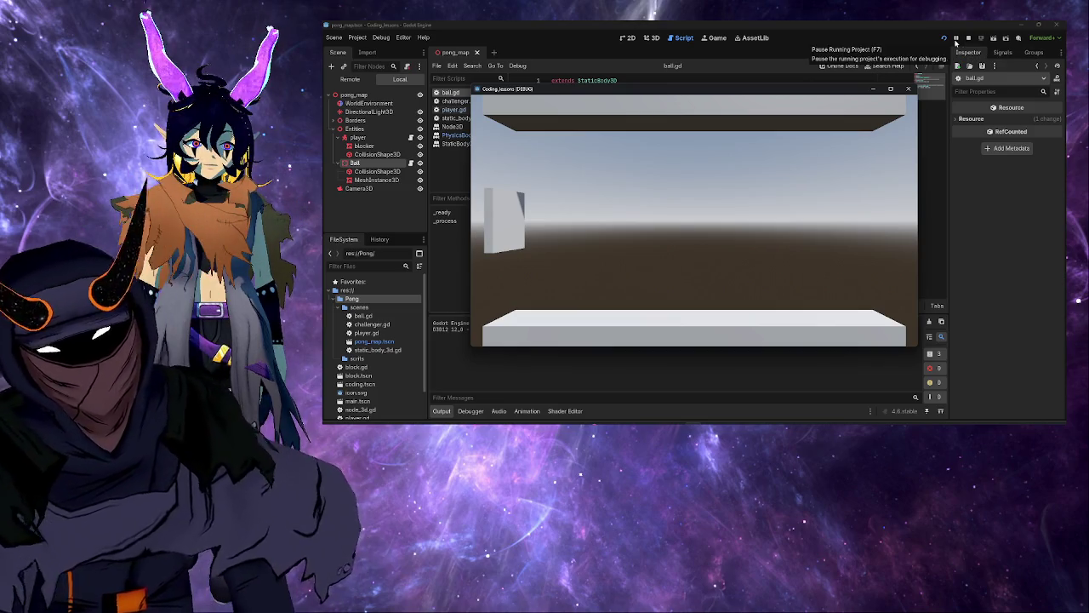
click(969, 39)
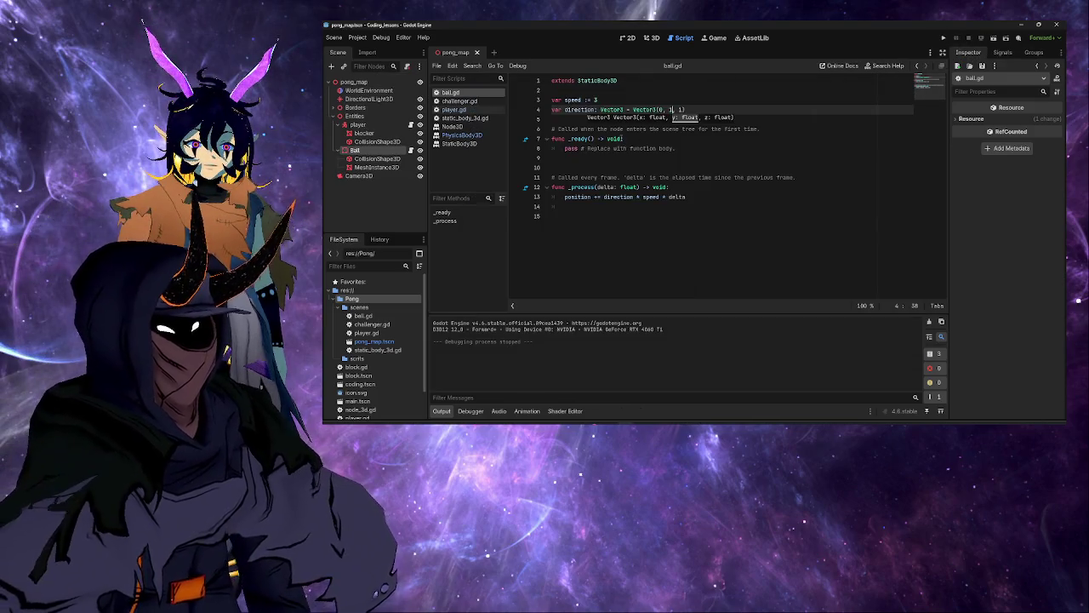
key(BackSpace)
text(0)
click(719, 120)
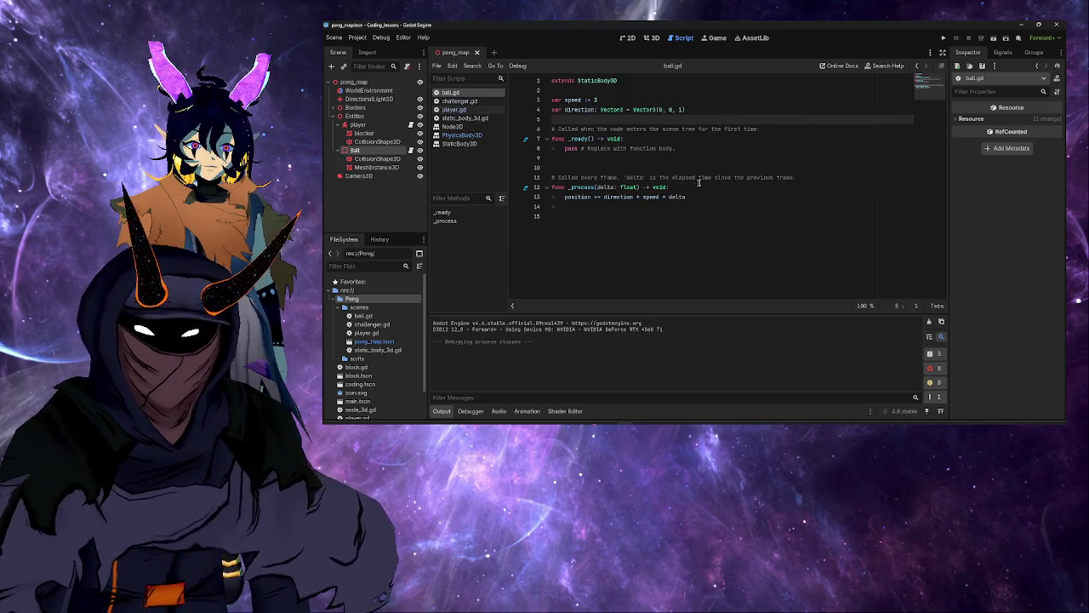
Step: Leave ball.gd at line 7 and switch to the browser's 'Setting up the game area' docs page
click(768, 142)
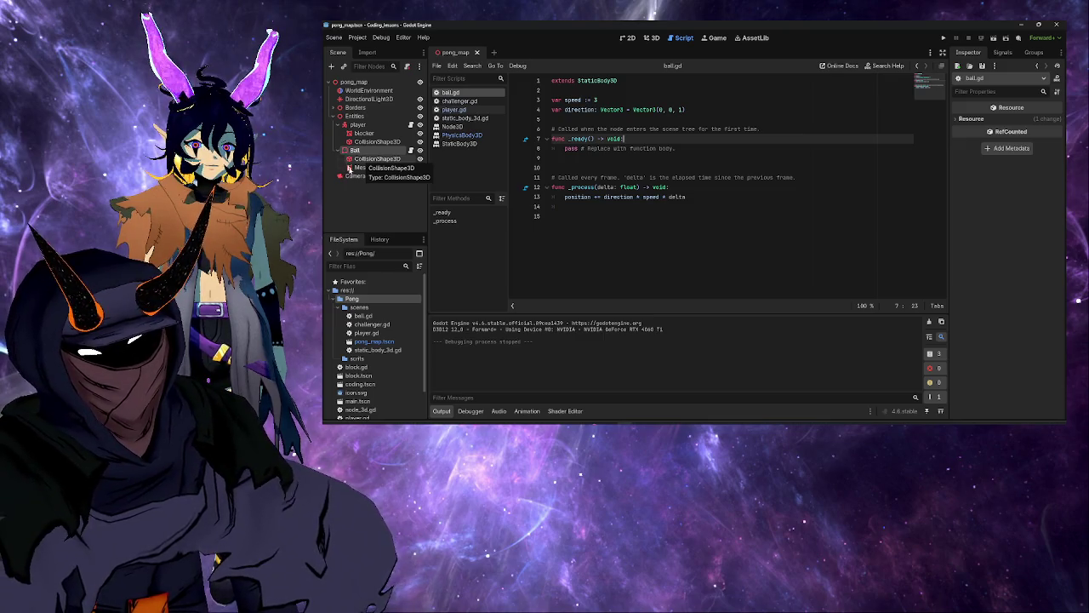
key(alt+Tab)
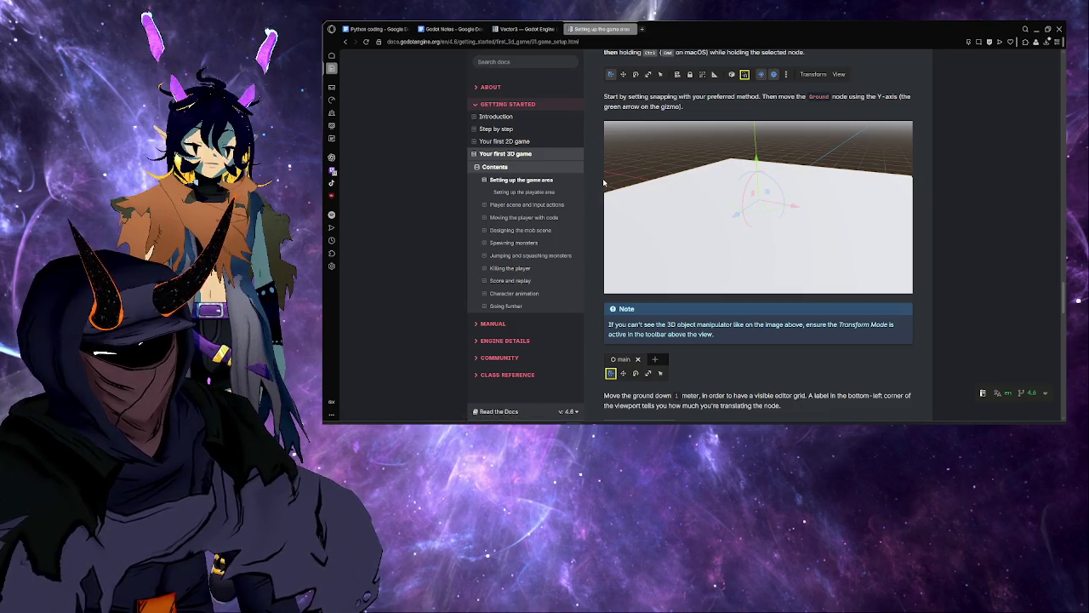
Step: Read the Vector3 reference's property and constructor descriptions, then return to ball.gd's direction line
click(521, 31)
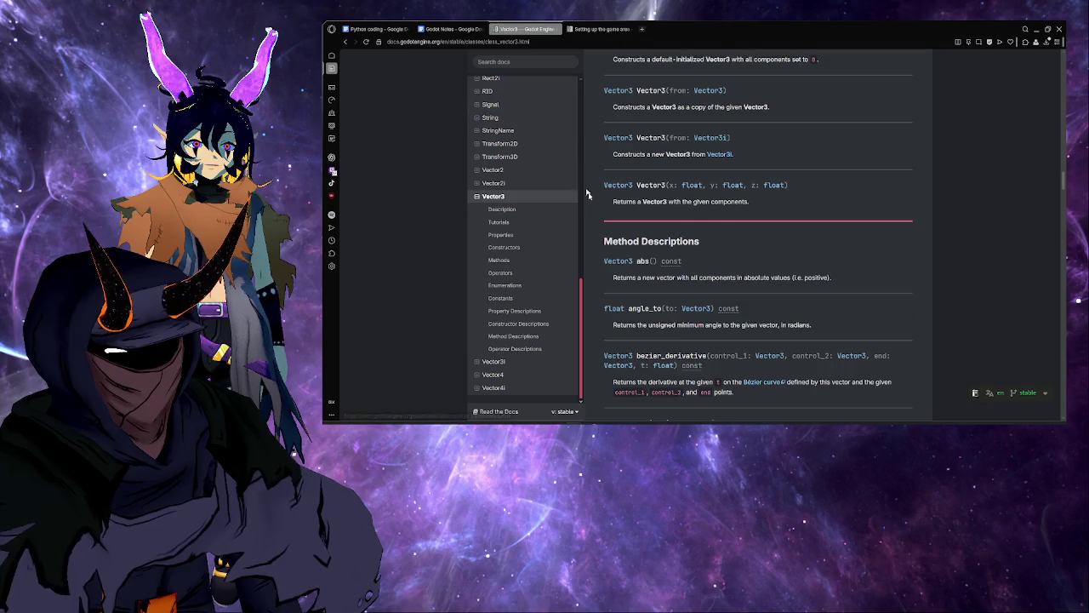
scroll(758, 255, up, 5)
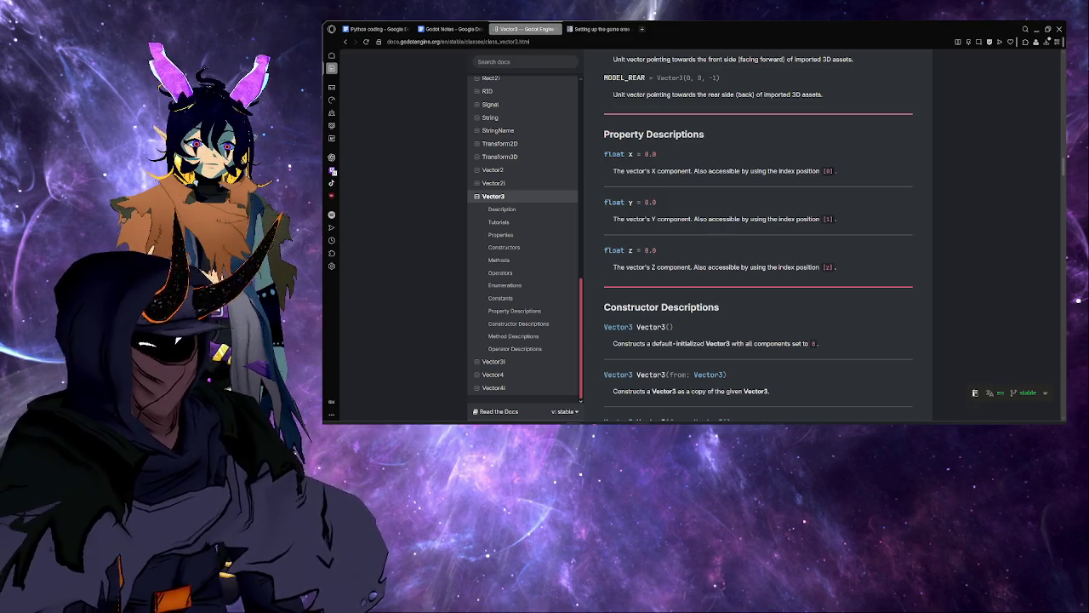
key(alt+Tab)
click(660, 116)
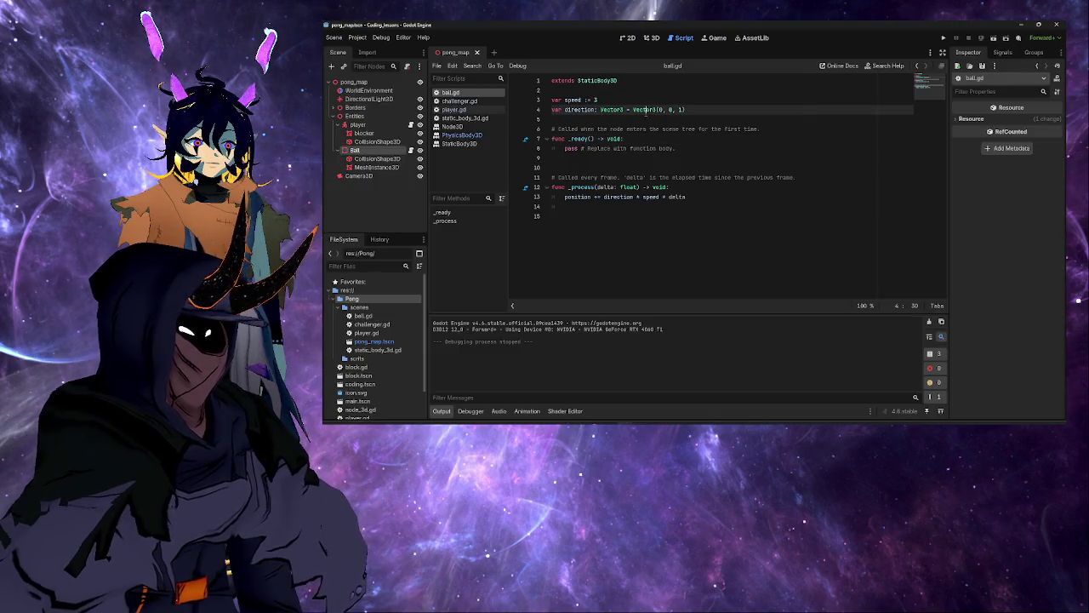
Step: Select the Ball node and expand its Collision section showing layer 1 and mask 1
click(361, 151)
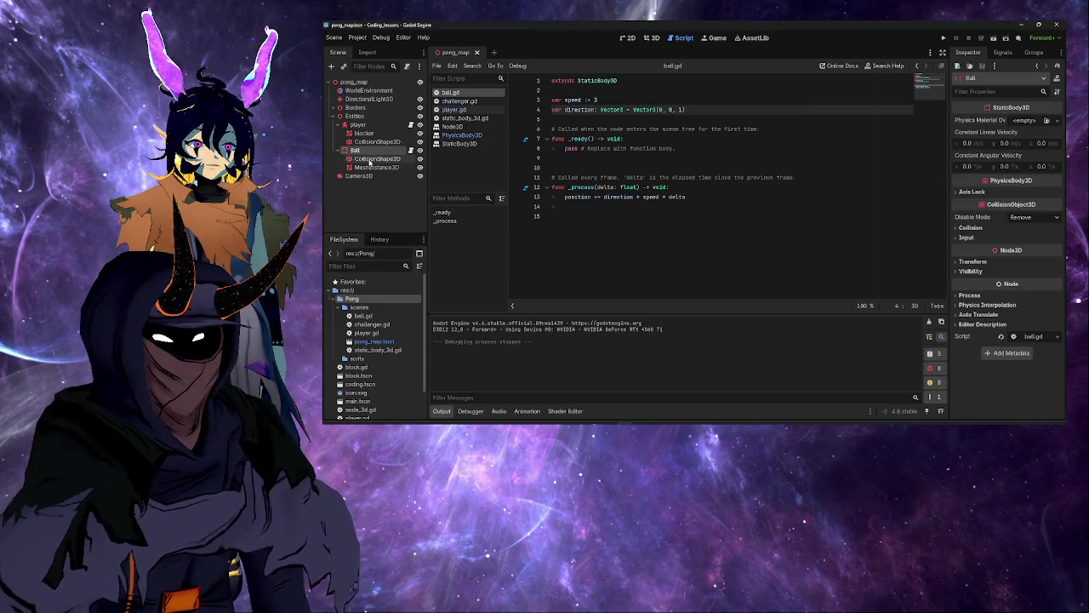
click(979, 229)
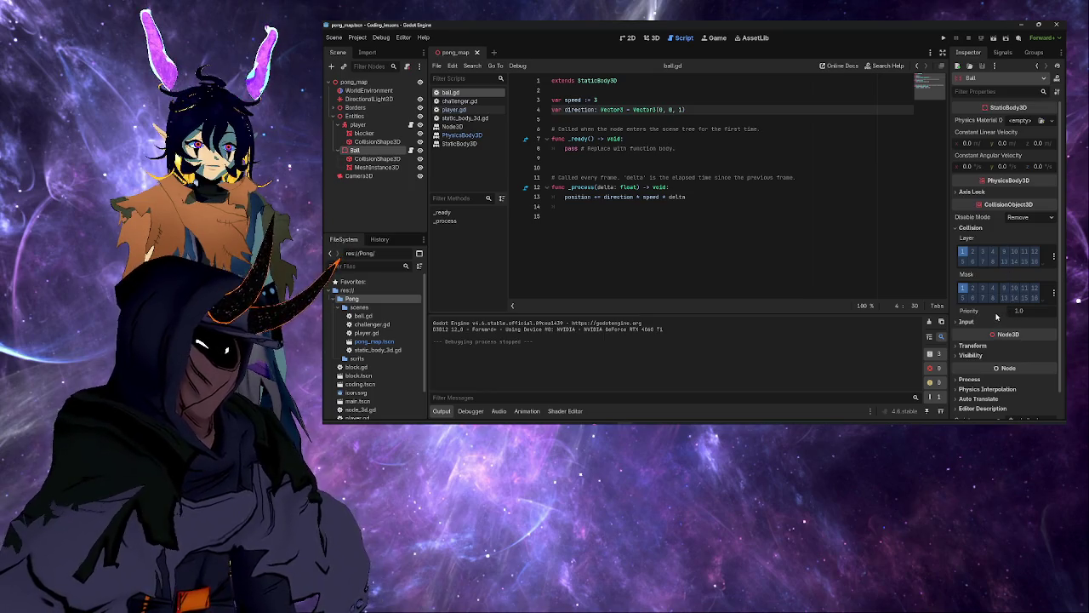
mouse_move(996, 317)
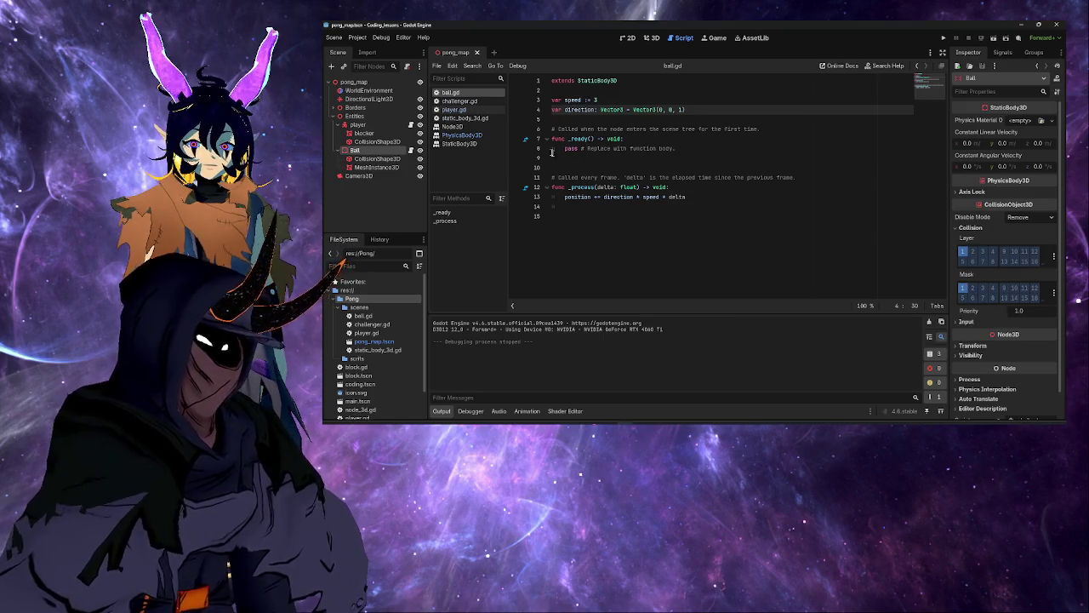
click(358, 39)
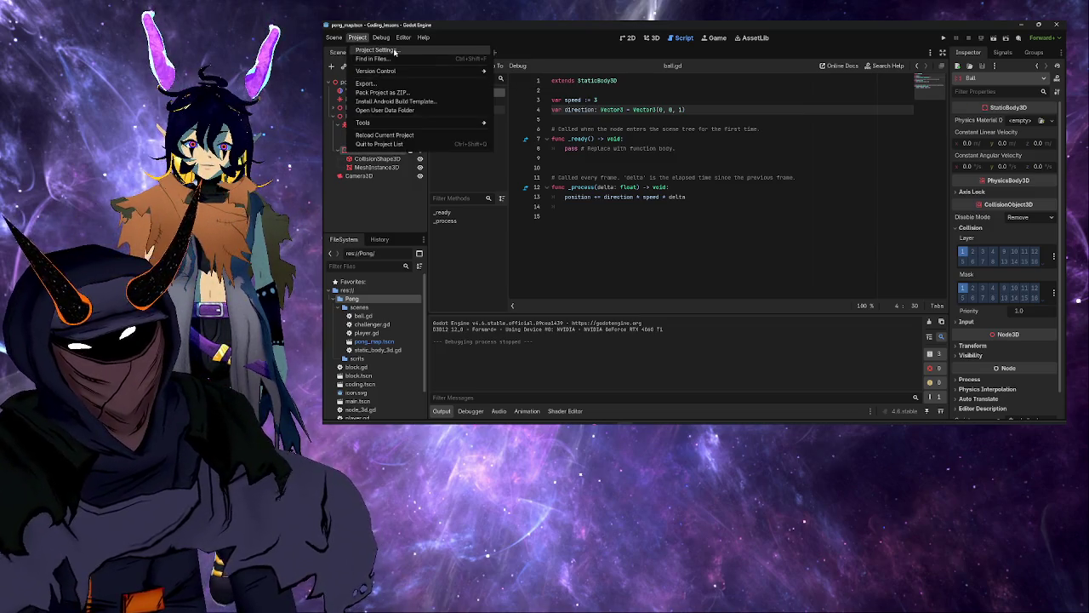
Step: Open Project Settings and browse the General categories to the Run section's main scene pong_map.tscn
click(394, 52)
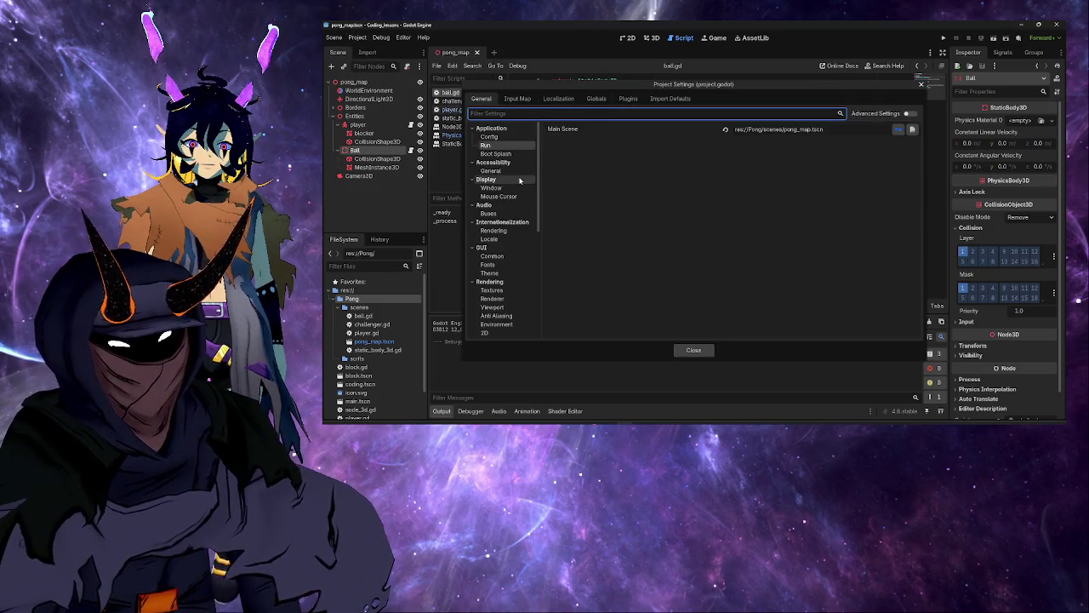
scroll(530, 255, down, 5)
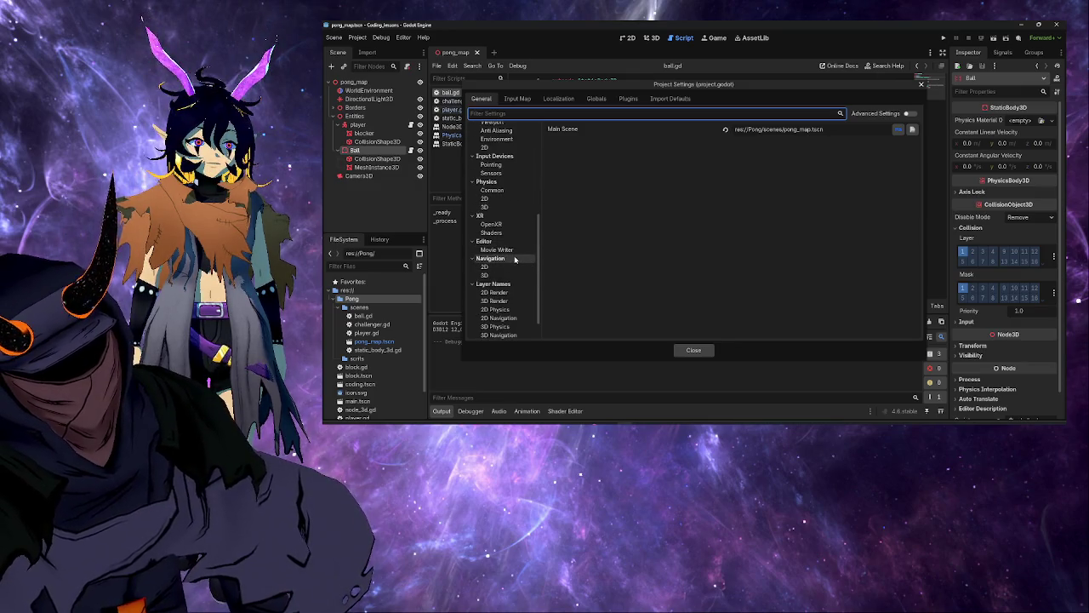
scroll(515, 260, up, 3)
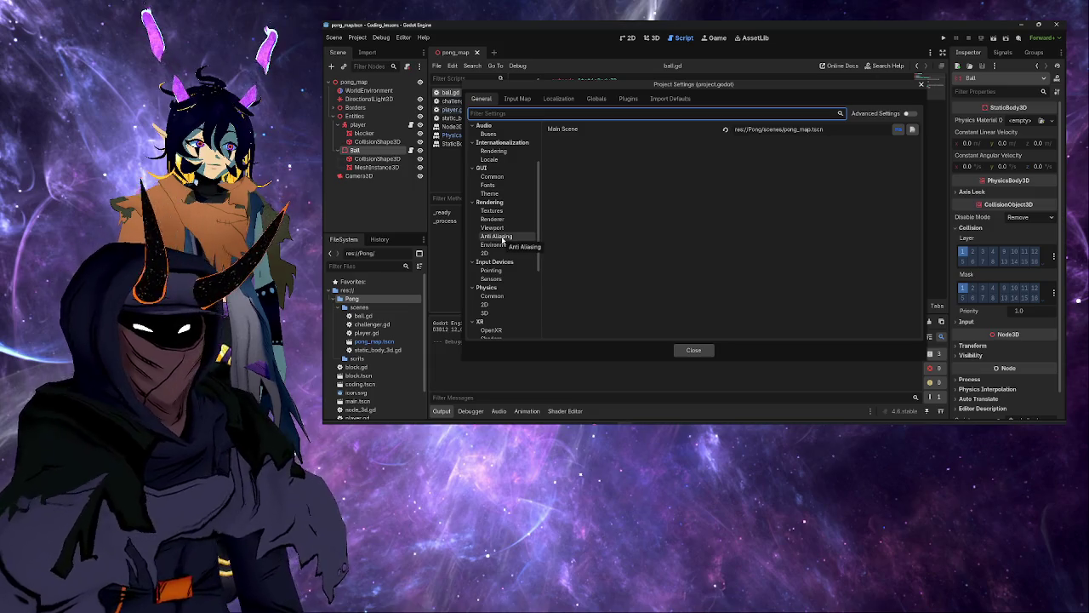
scroll(502, 242, up, 3)
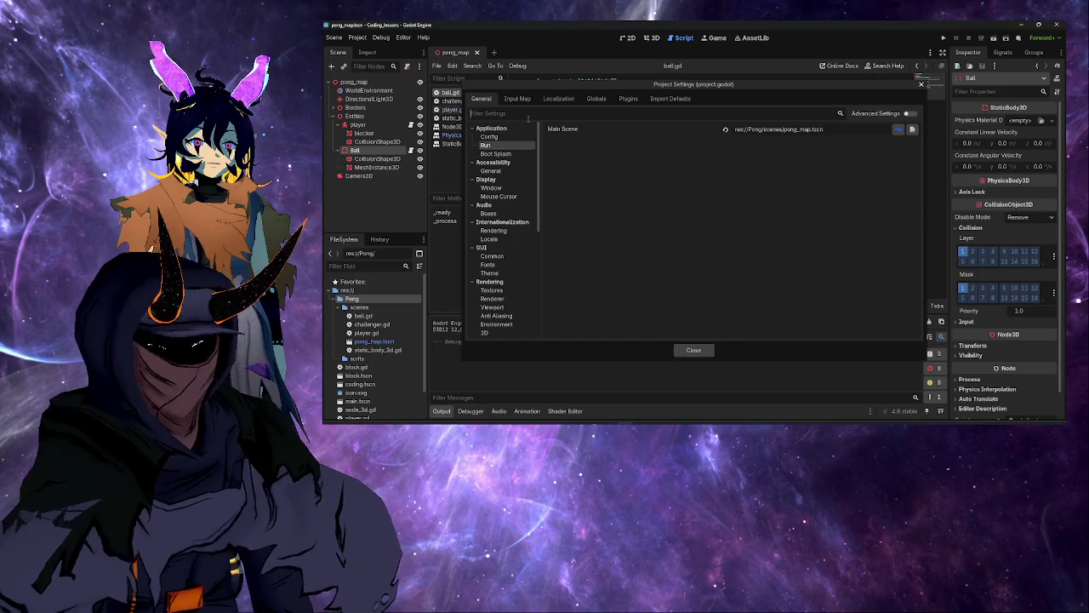
Step: Filter settings for 'colli', check Occlusion Culling and Warnings, then view the empty Plugins list
text(coll)
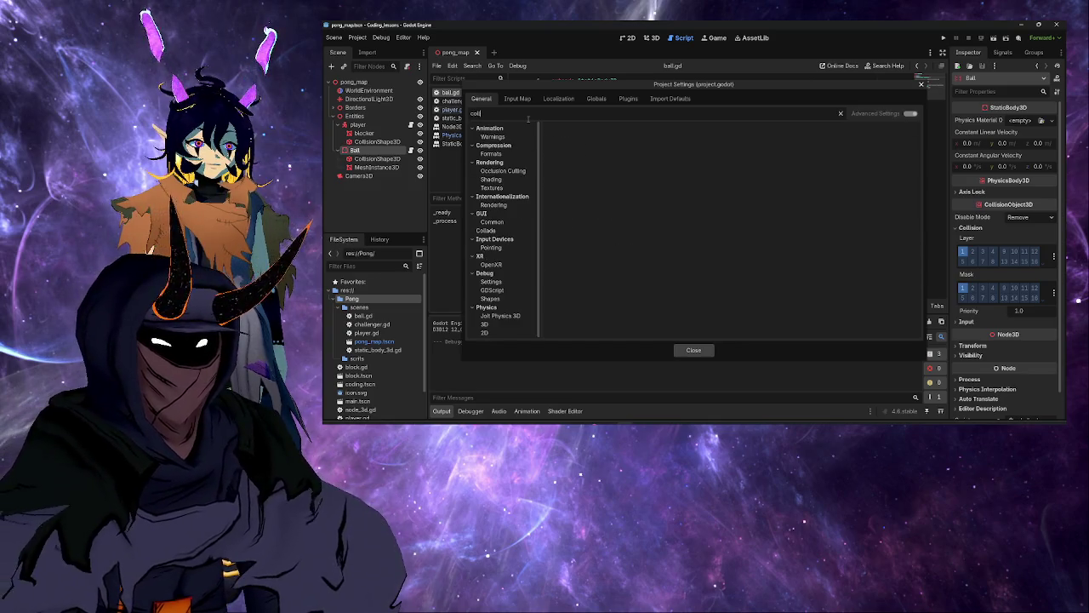
text(i)
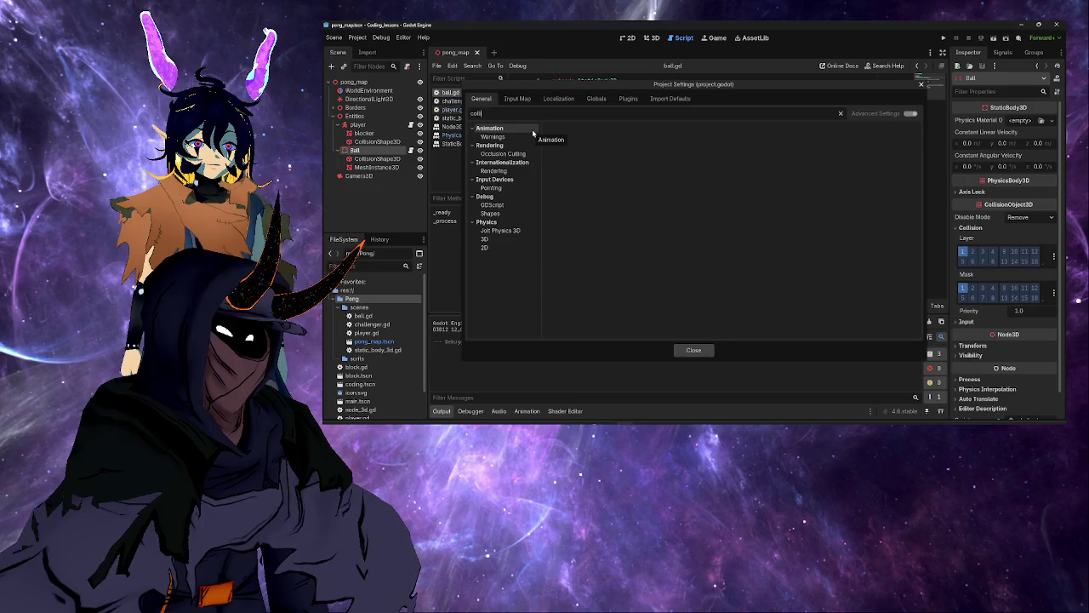
click(502, 154)
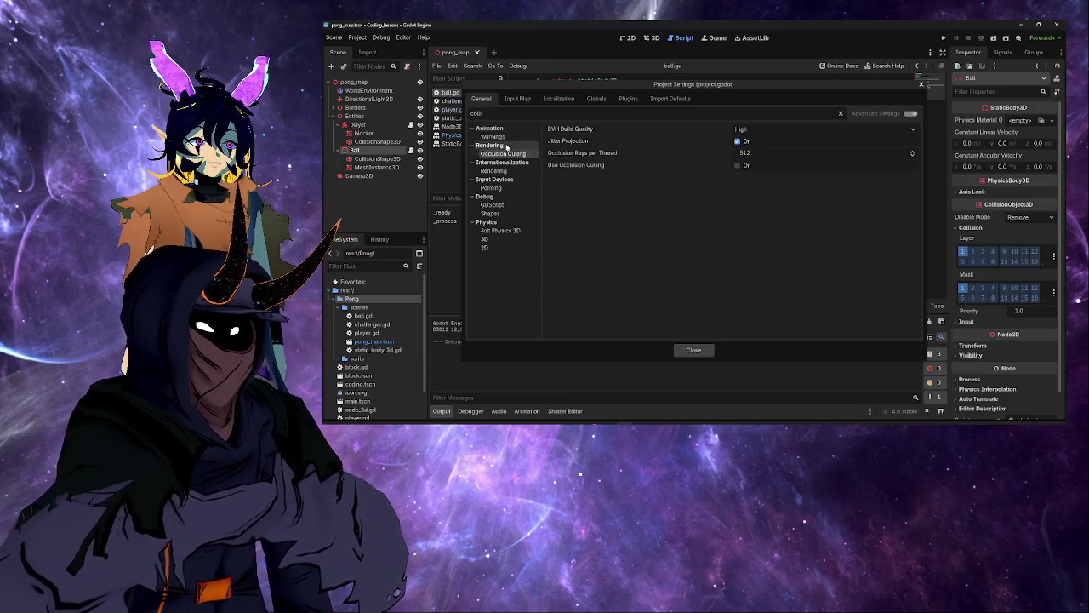
click(494, 136)
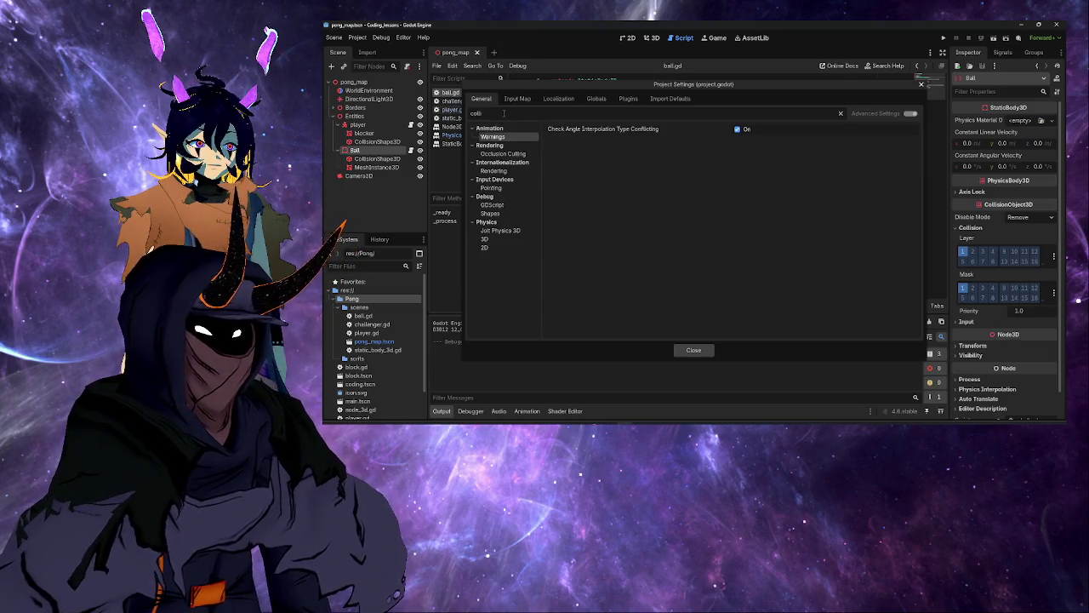
key(BackSpace)
key(BackSpace)
key(BackSpace)
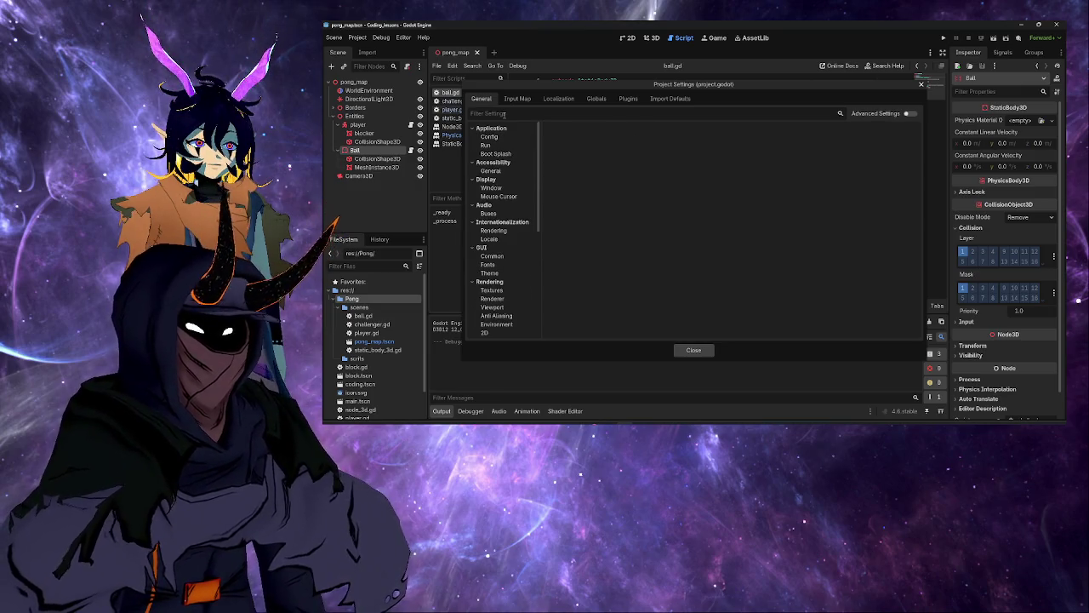
click(608, 100)
click(637, 99)
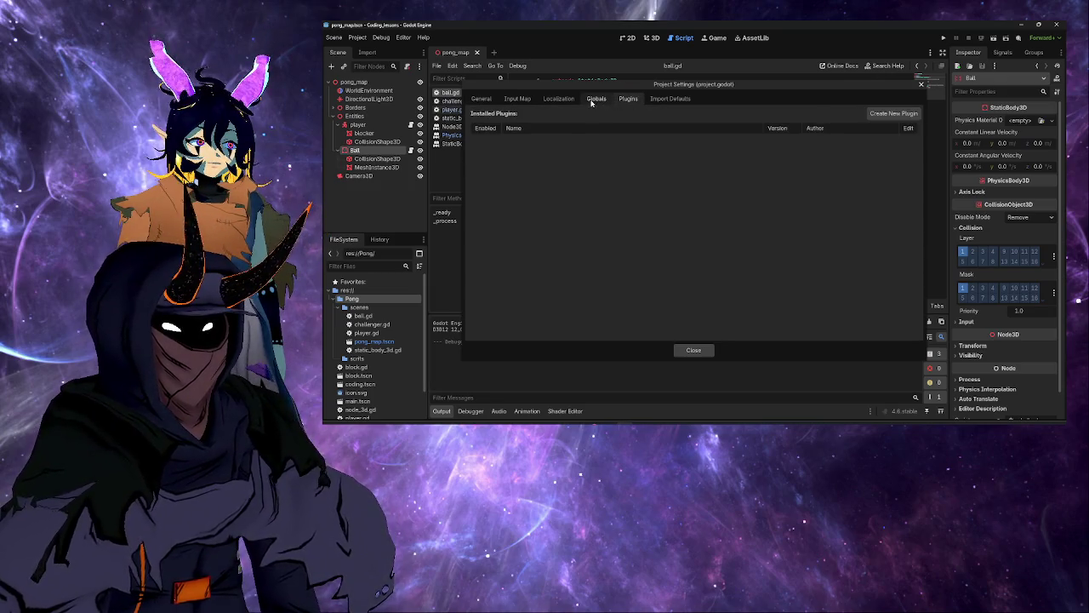
Step: Visit Localization and Input Map, then turn on Advanced Settings on the General tab and scroll the list
click(563, 99)
click(527, 100)
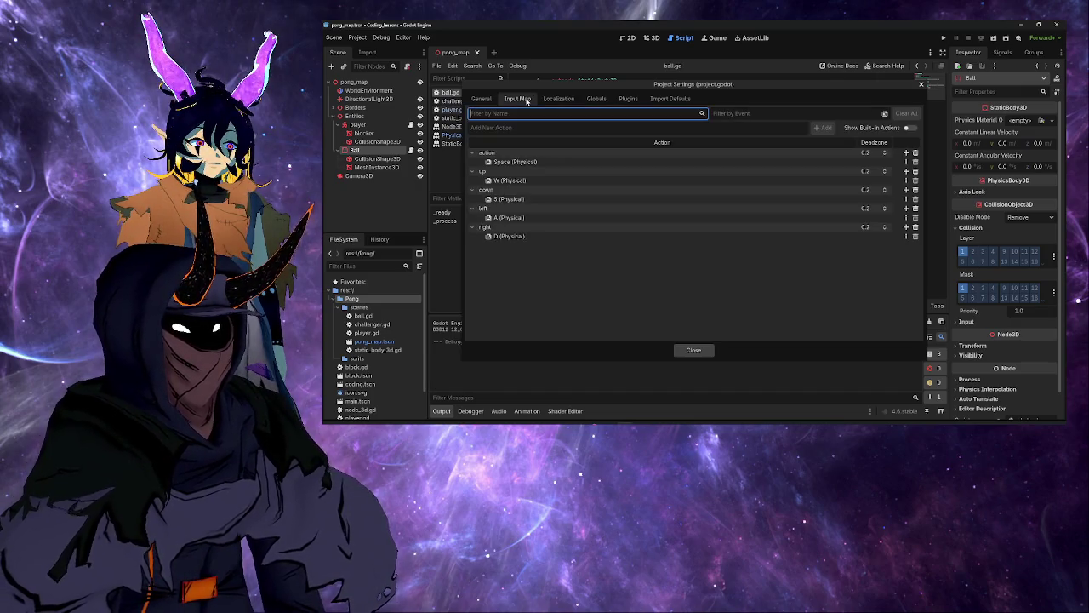
click(482, 100)
click(909, 113)
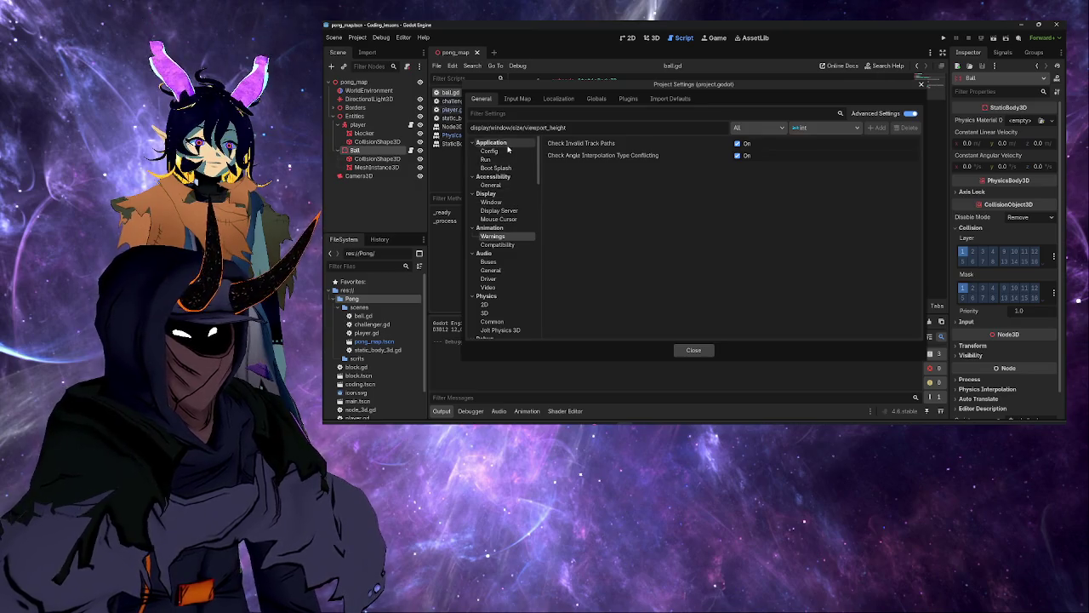
scroll(520, 246, down, 10)
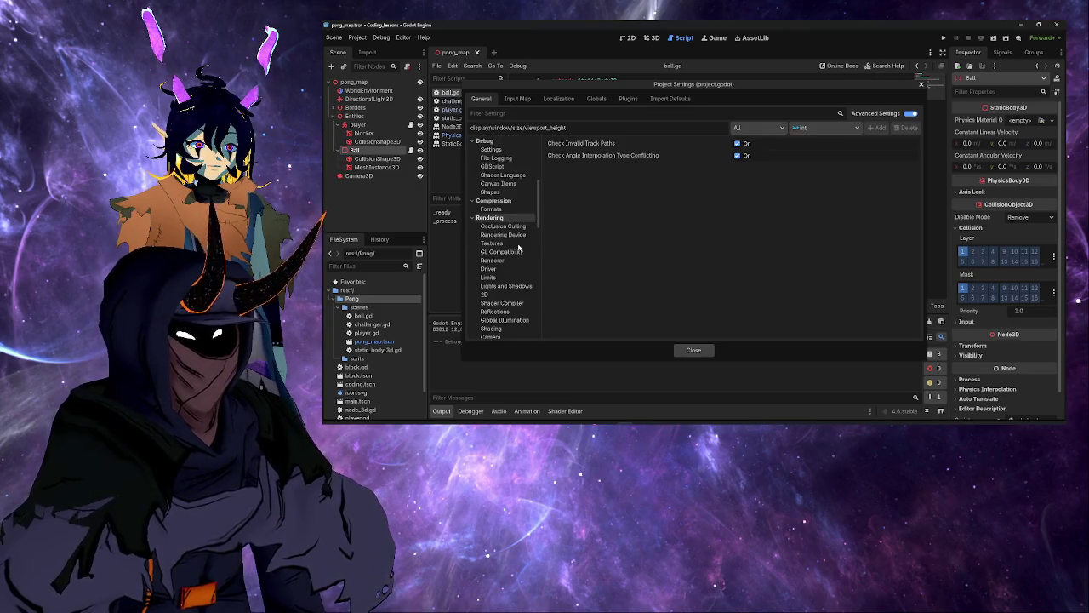
scroll(519, 247, down, 10)
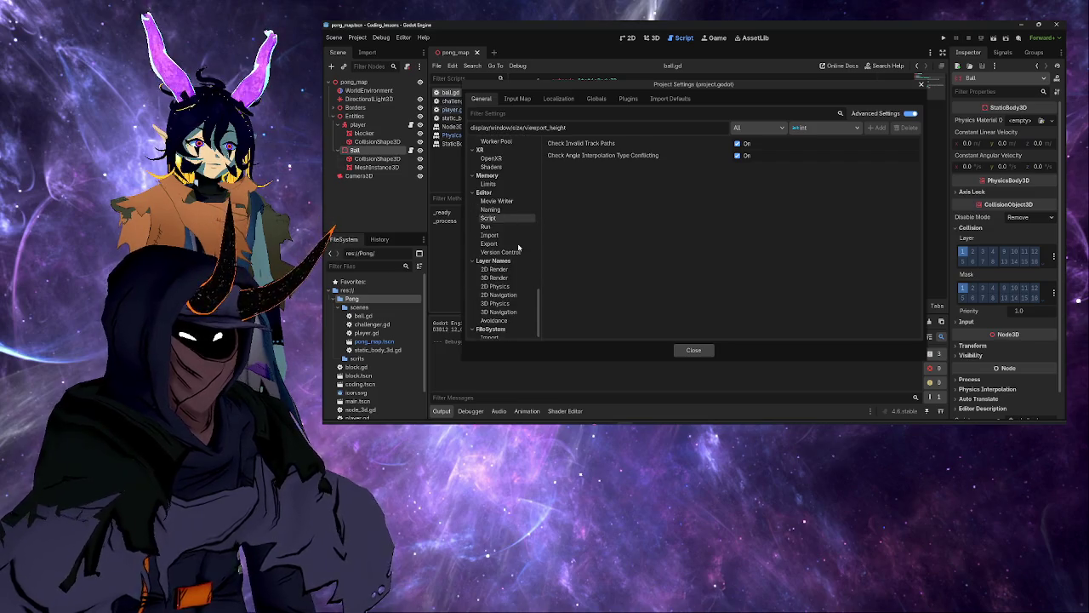
scroll(519, 246, up, 10)
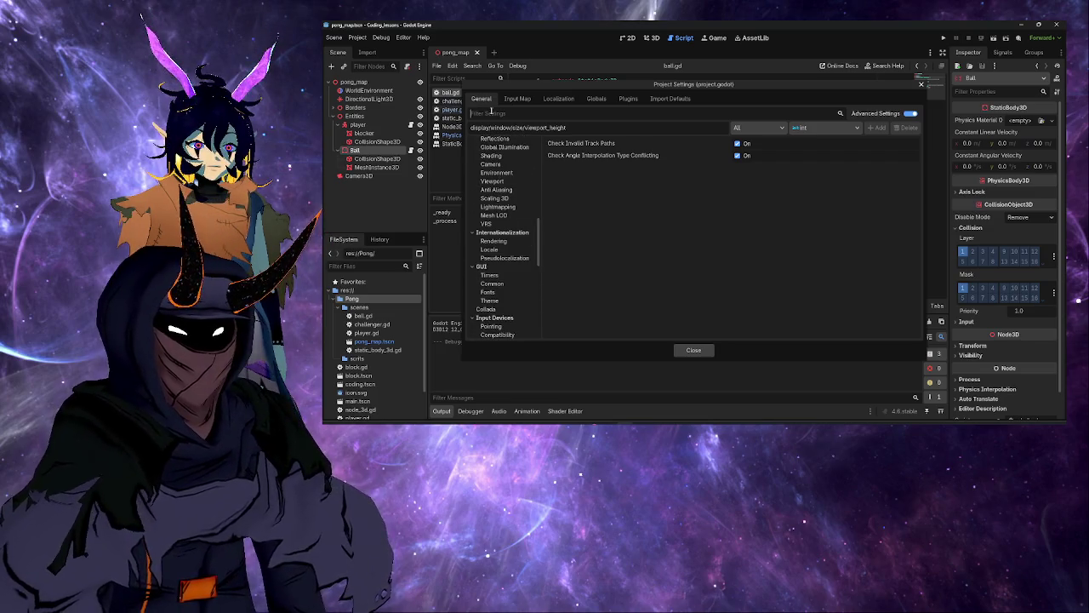
Step: Search the settings for 'doll' and recheck the Input Map actions list
text(d)
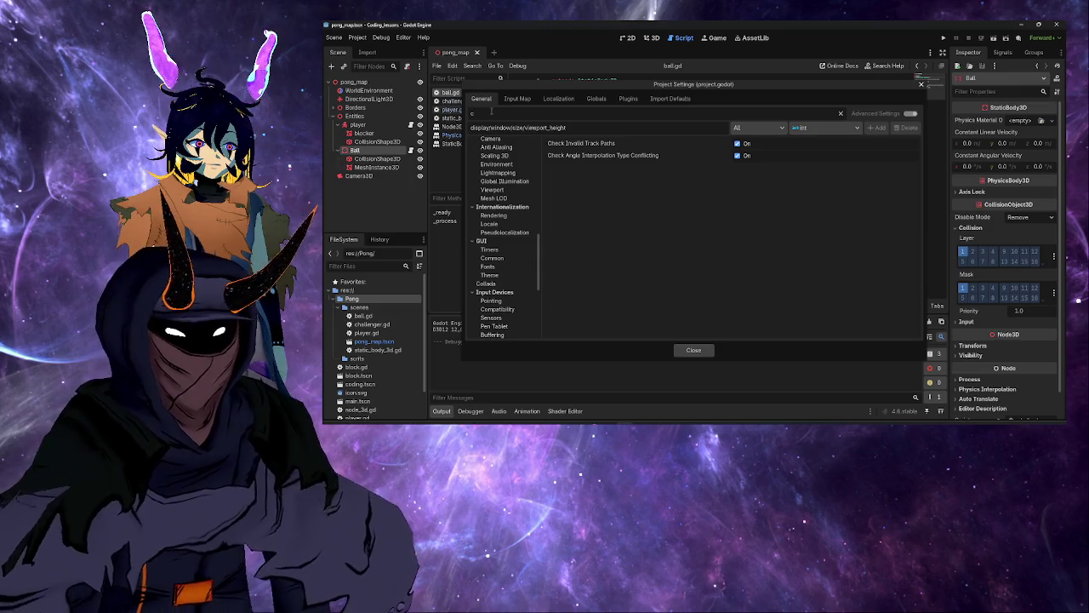
text(oll)
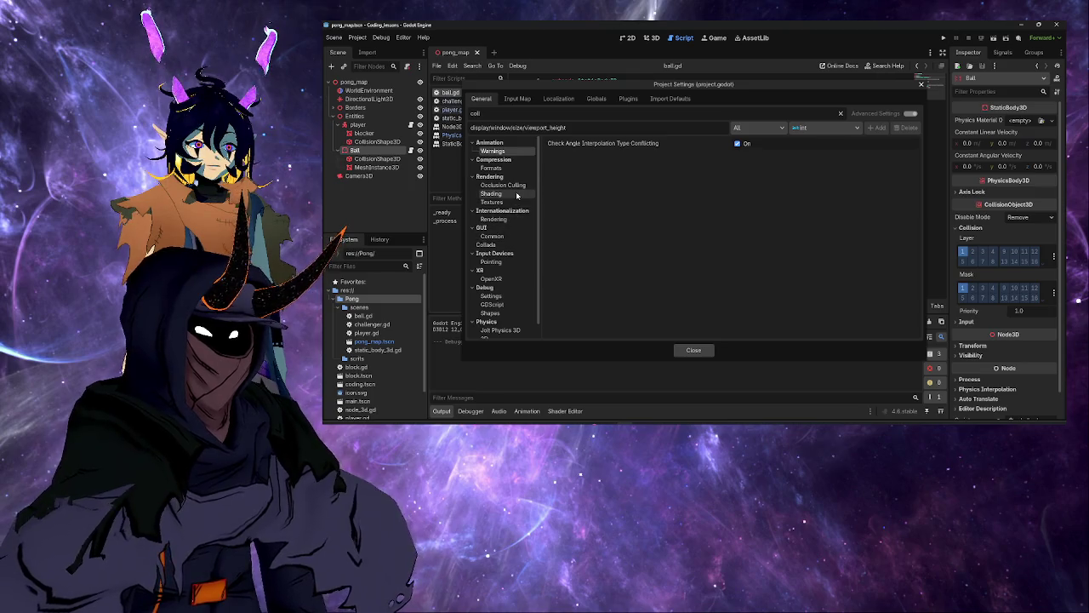
scroll(517, 229, down, 1)
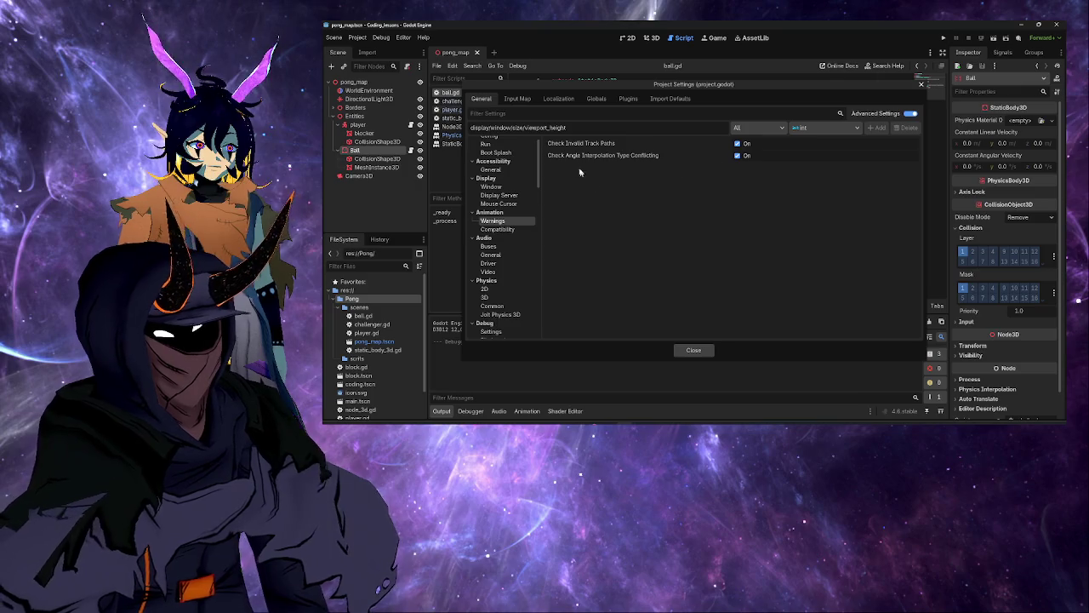
click(521, 99)
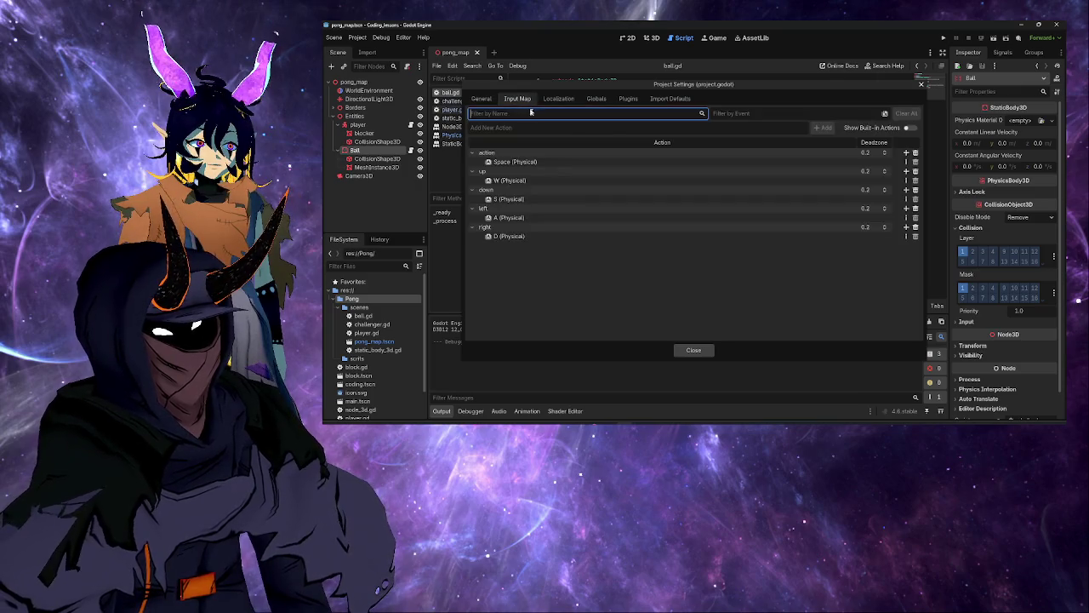
click(659, 280)
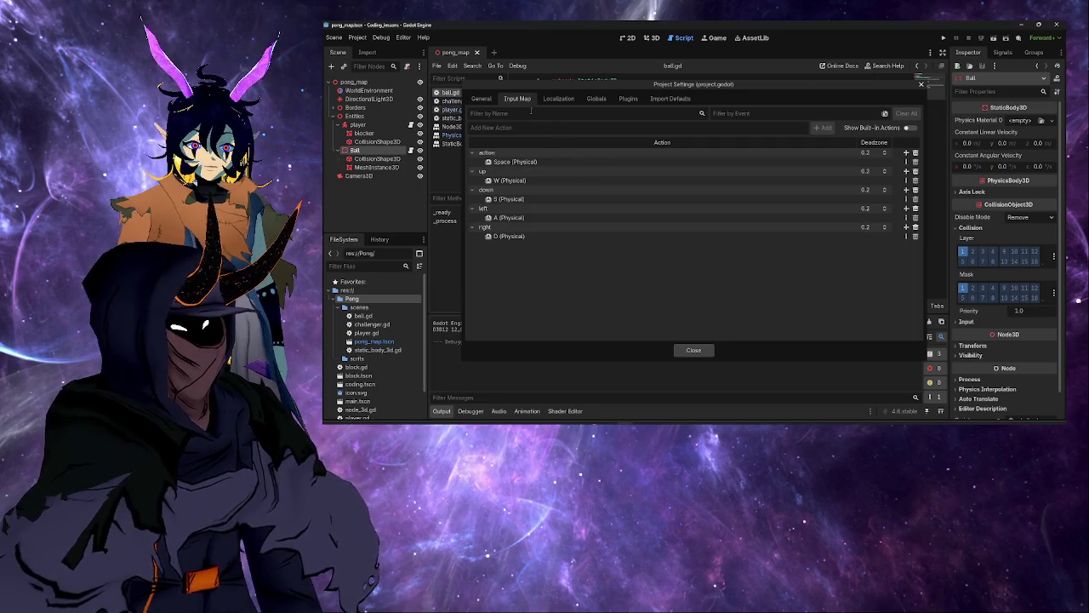
click(482, 98)
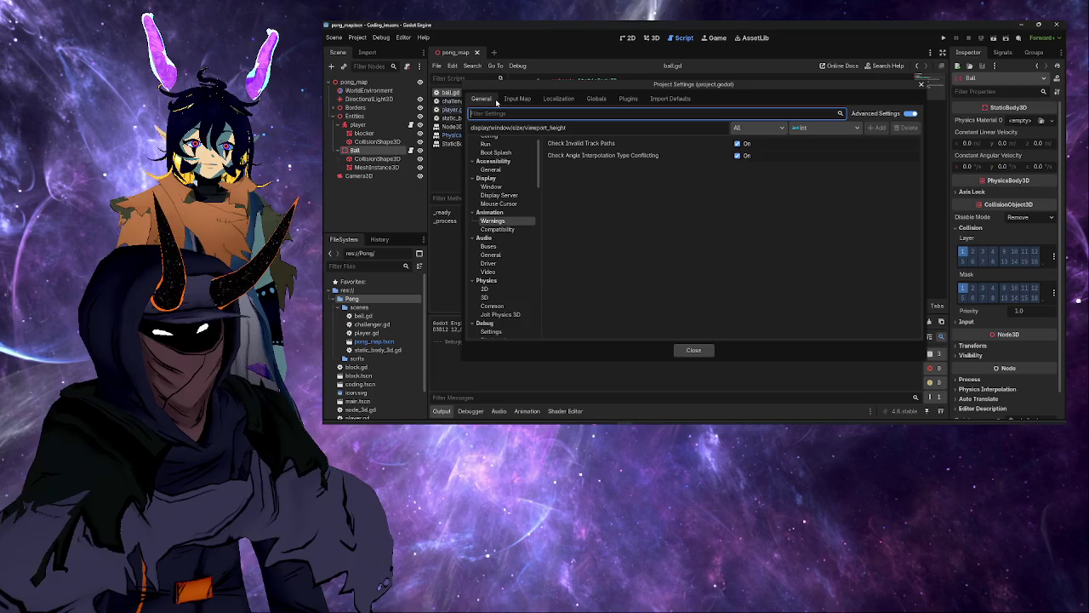
Step: Browse the Globals tab's Autoload, Shader Globals and Global Groups lists
click(558, 99)
click(591, 98)
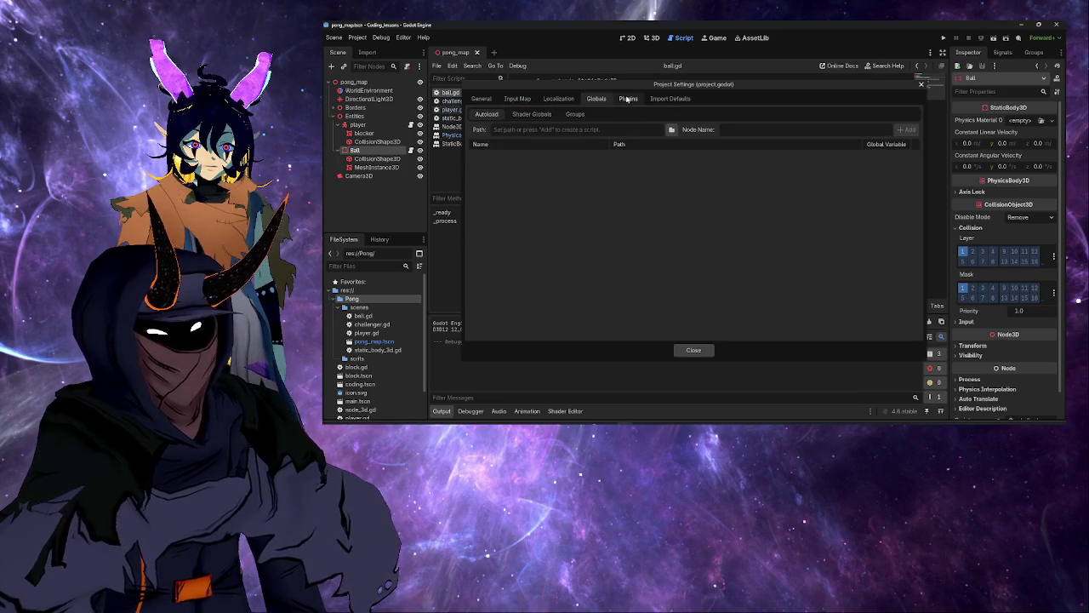
click(532, 114)
click(575, 114)
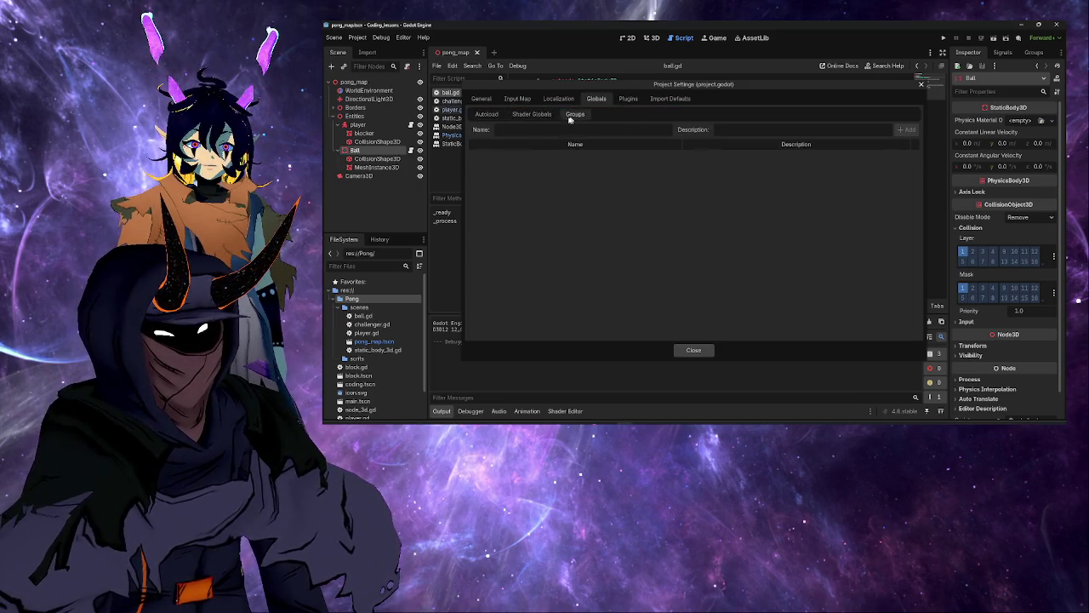
click(497, 115)
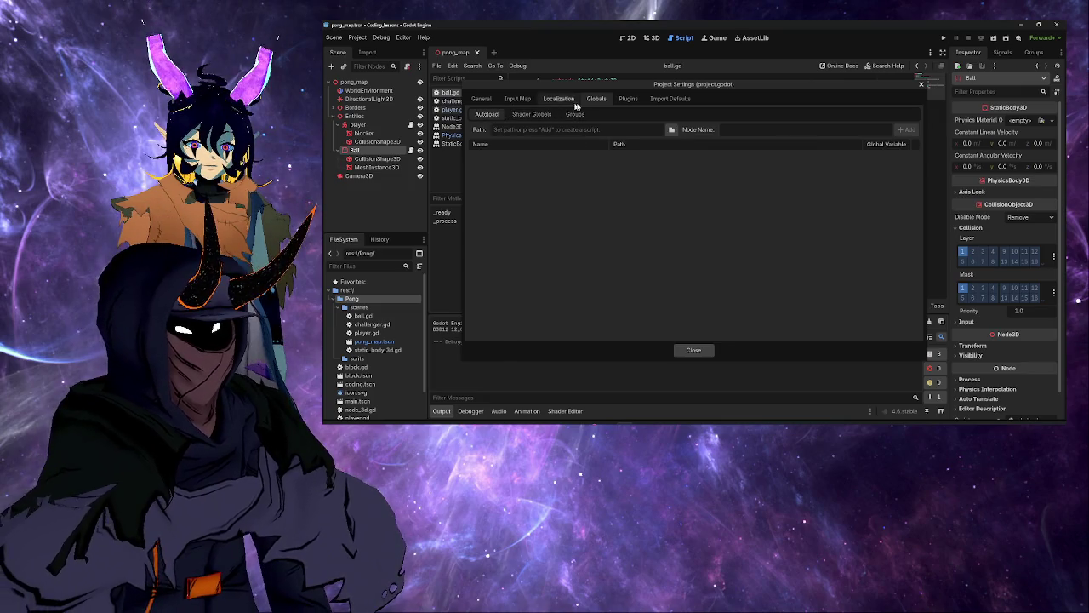
Step: Check Import Defaults and Plugins, then return to General with Advanced Settings turned off
click(671, 98)
click(637, 101)
click(657, 101)
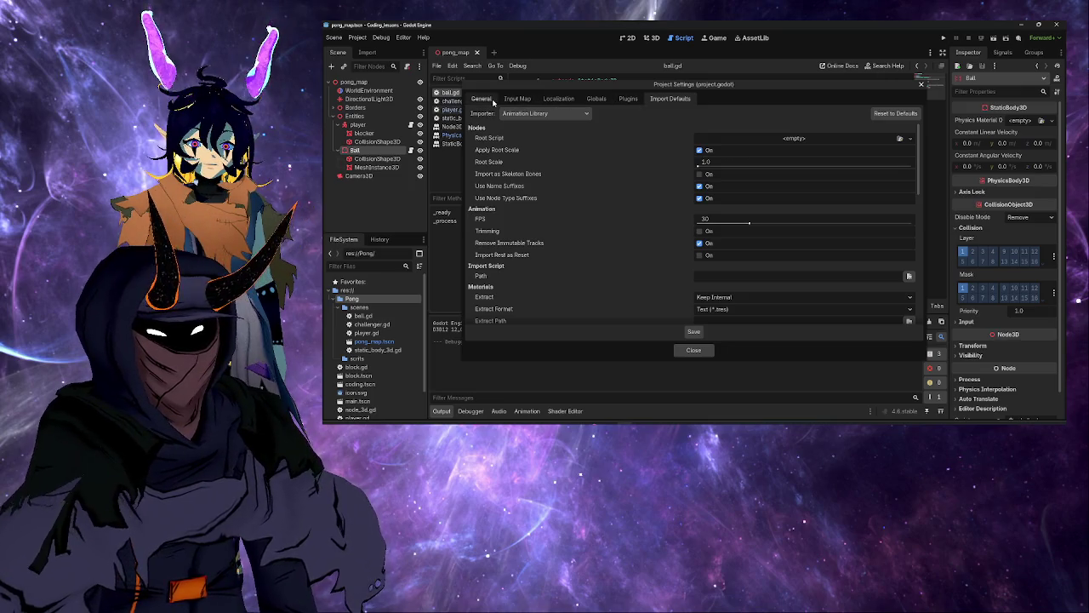
click(494, 100)
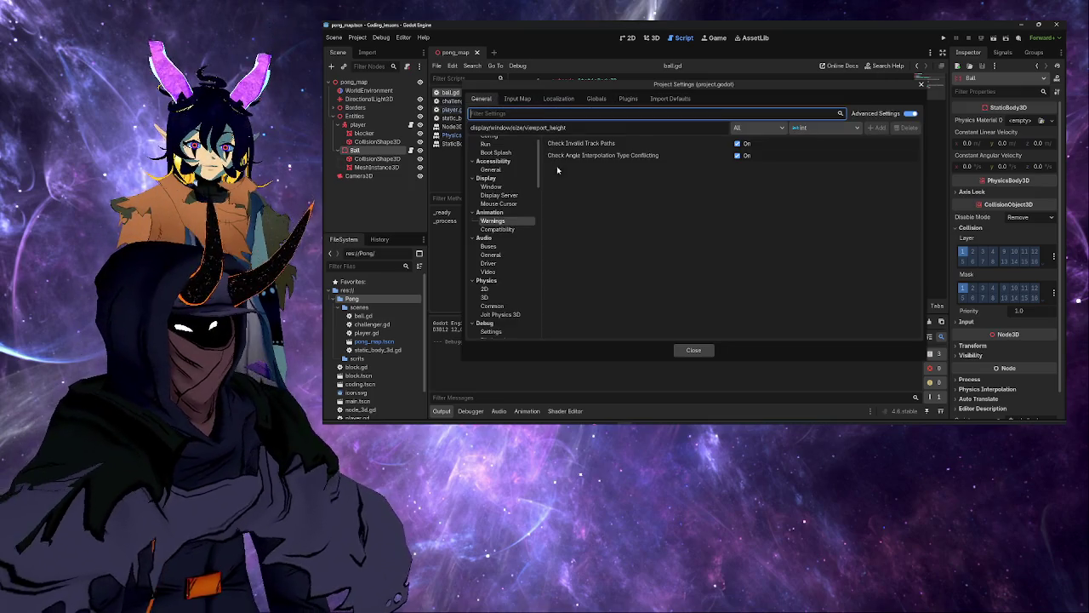
scroll(517, 195, up, 1)
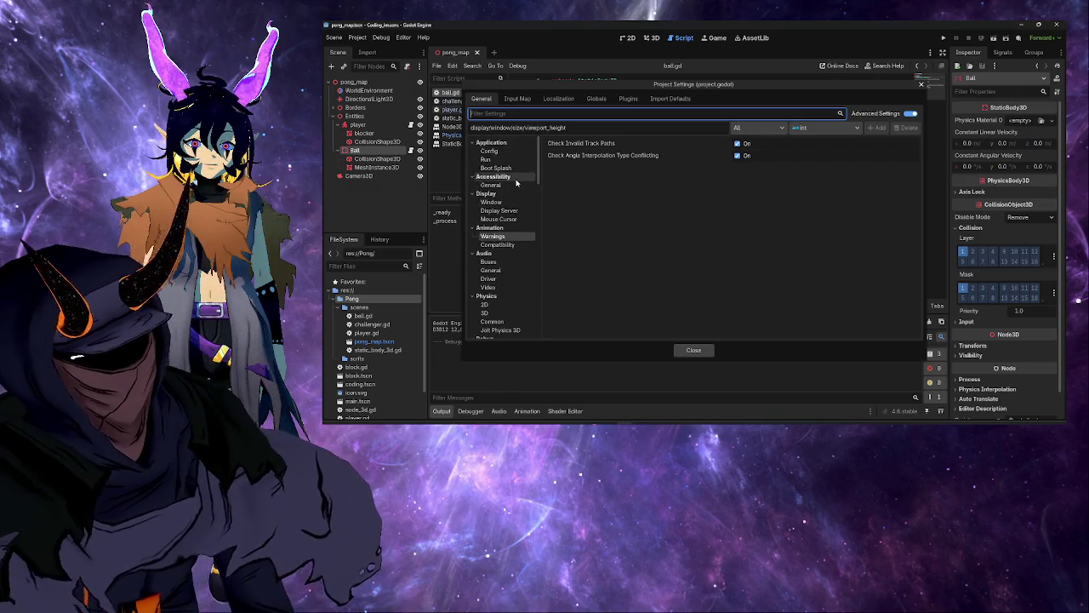
click(908, 114)
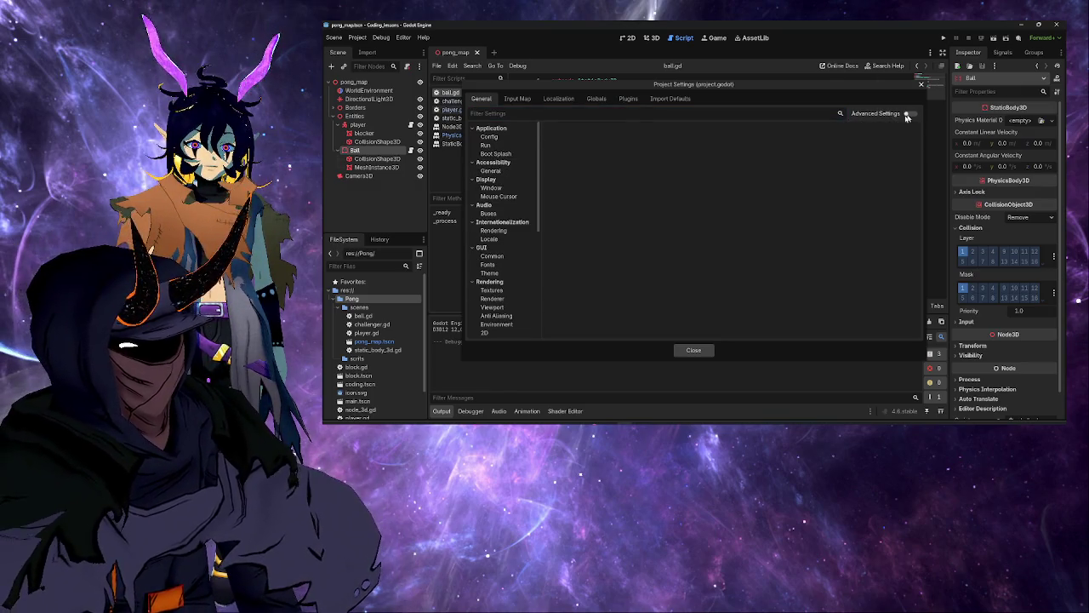
Step: Filter settings by 'collis', view Debug Shapes, Jolt Physics 3D and Pointing pages, then clear the filter
click(578, 113)
text(collis)
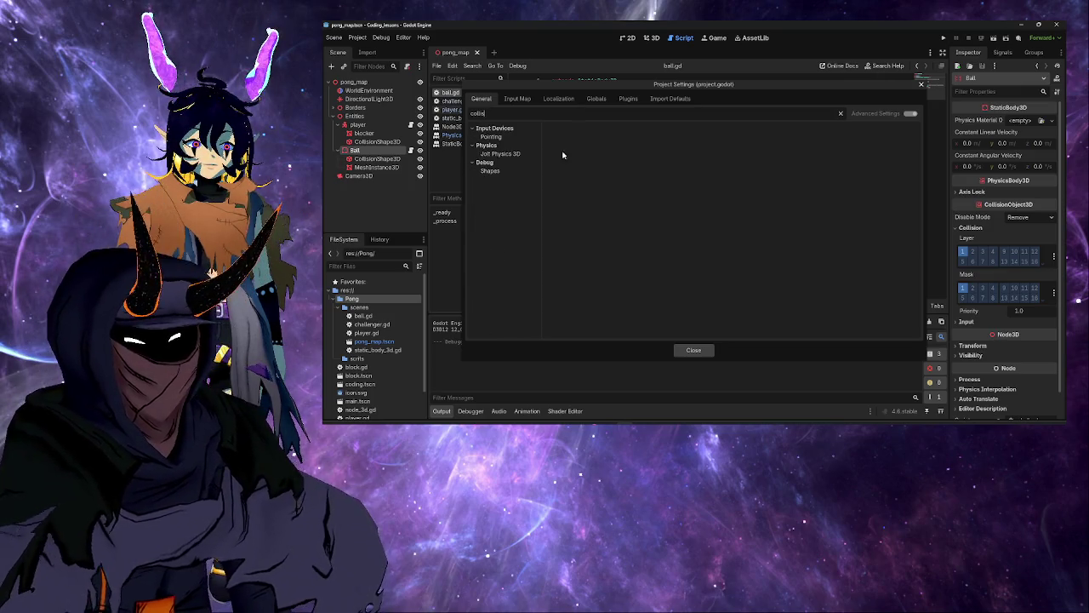
click(496, 170)
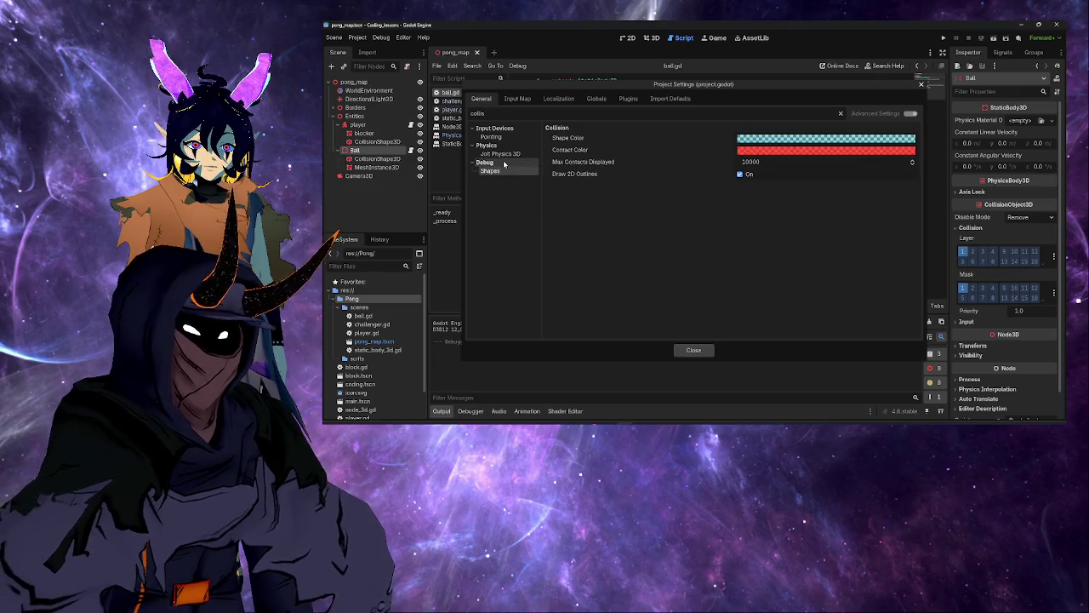
click(507, 154)
click(513, 137)
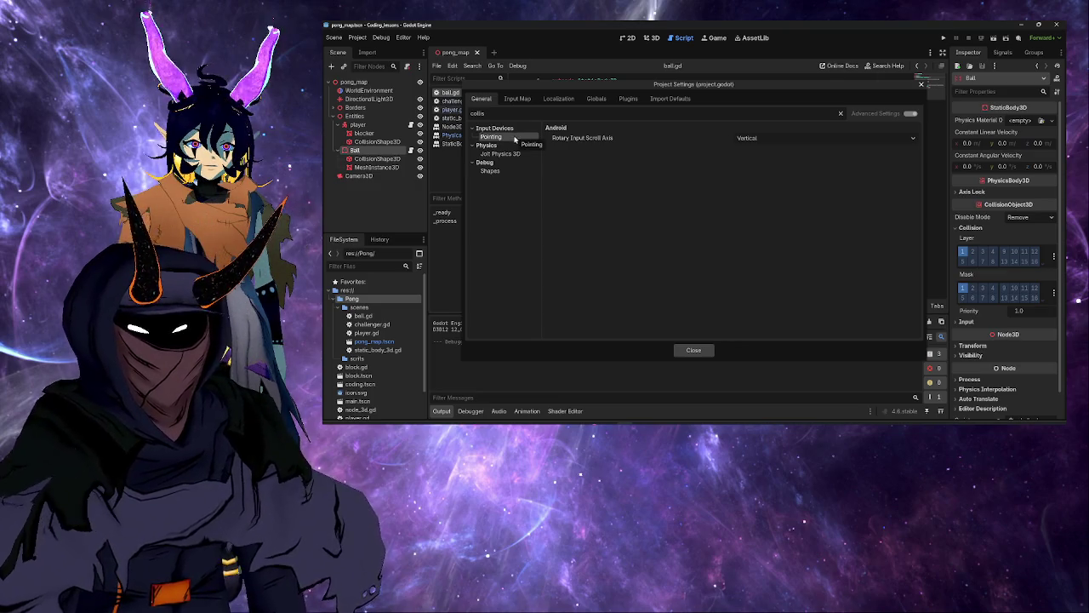
click(841, 114)
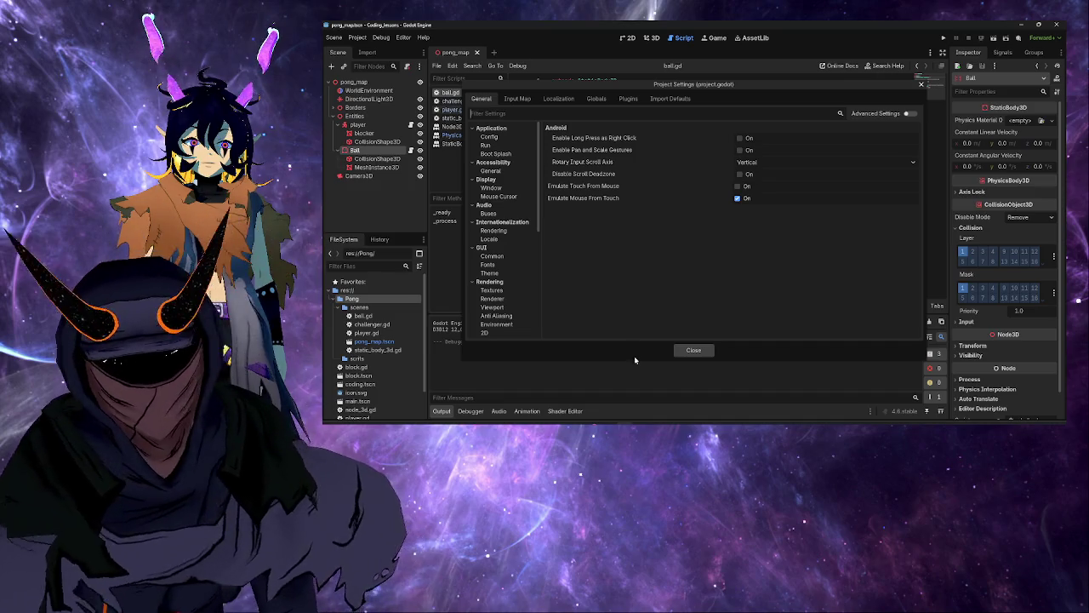
Step: Read the Layer Names notes in the Godot Notes doc, then return to Godot's Project Settings
key(alt+Tab)
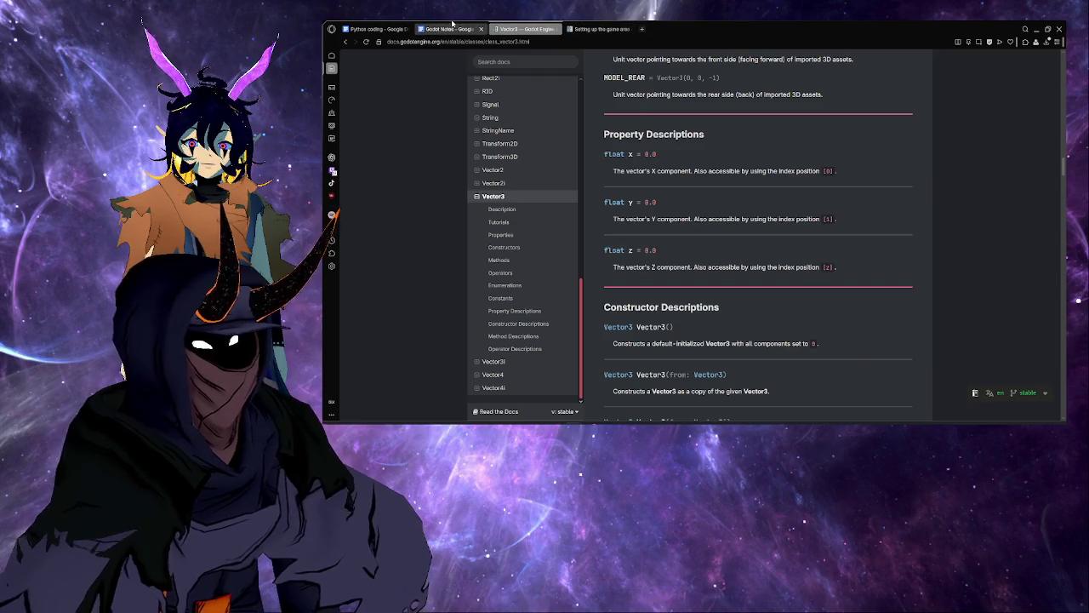
click(451, 29)
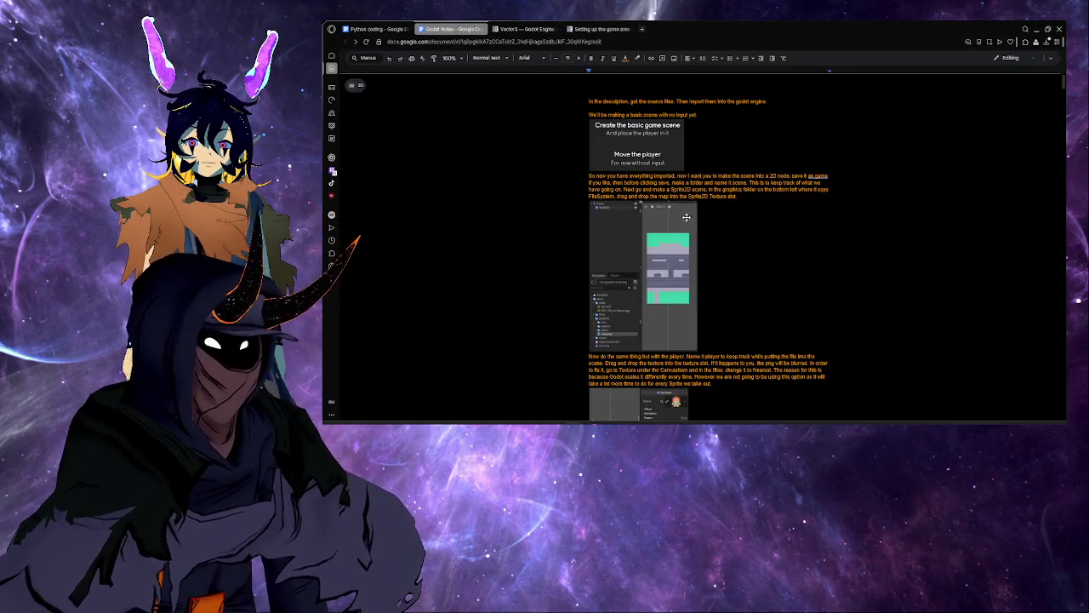
scroll(708, 200, down, 20)
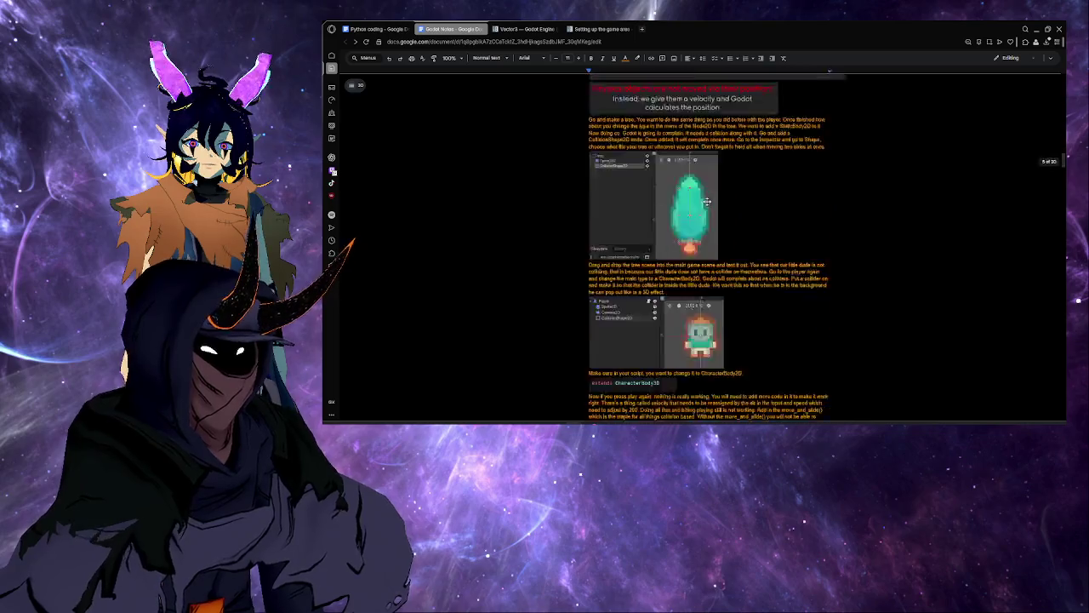
scroll(708, 203, down, 20)
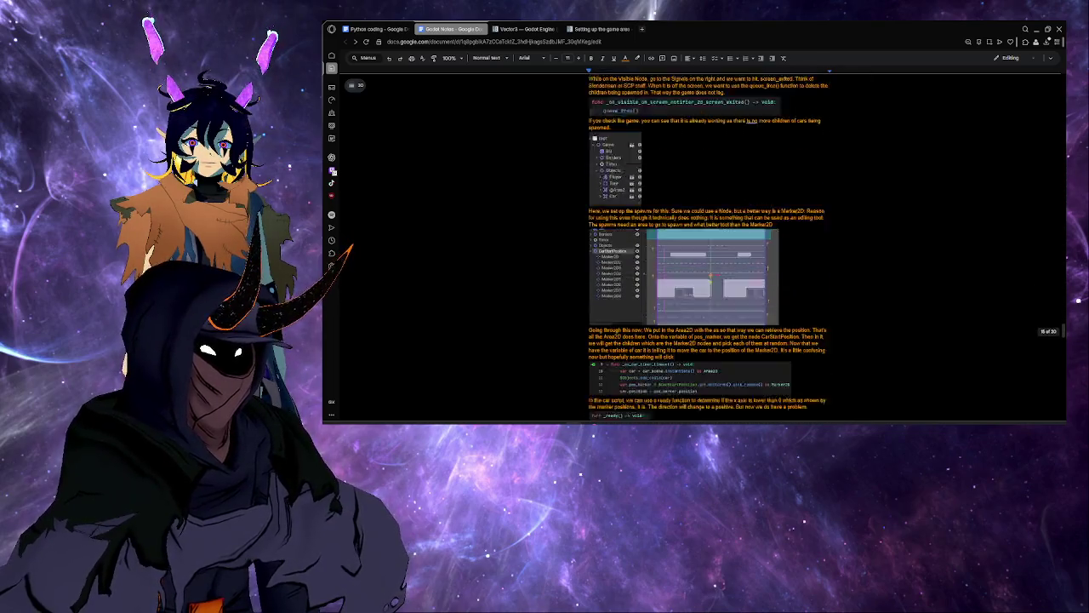
scroll(708, 202, down, 2)
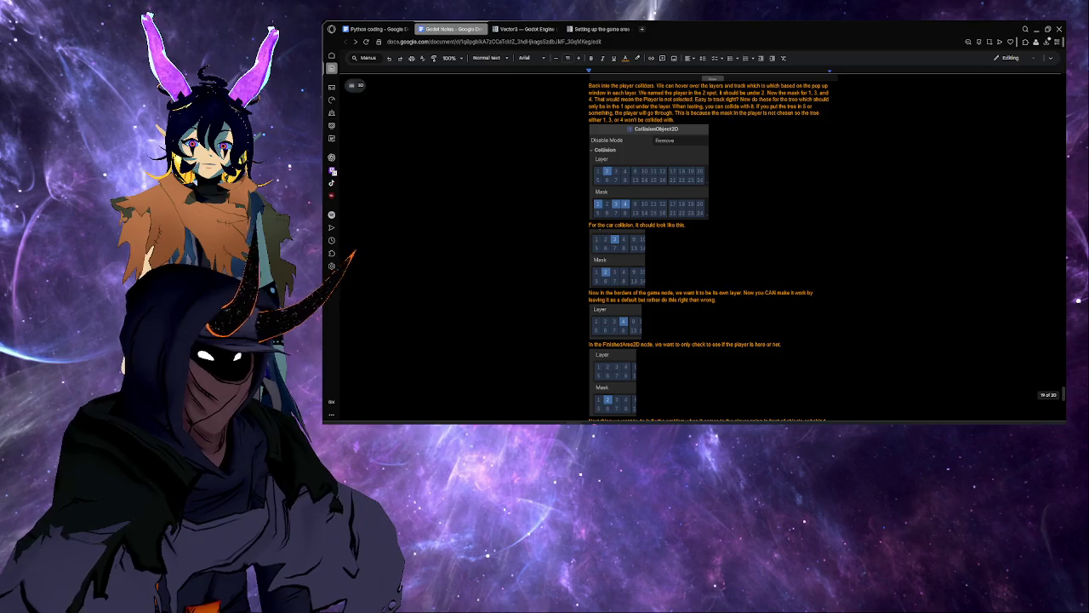
scroll(708, 202, up, 1)
scroll(783, 217, up, 3)
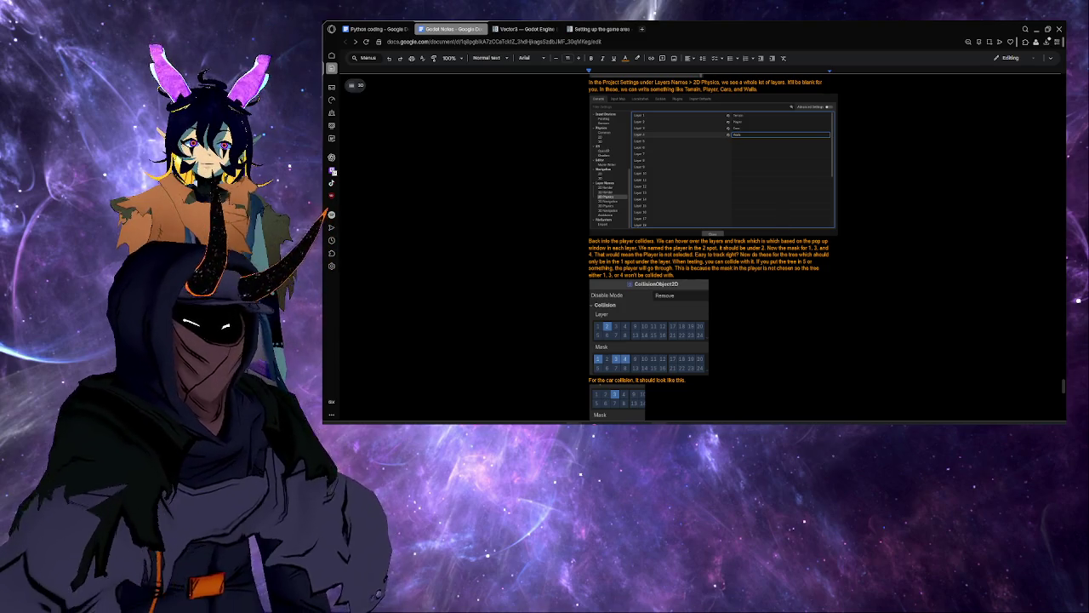
key(alt+Tab)
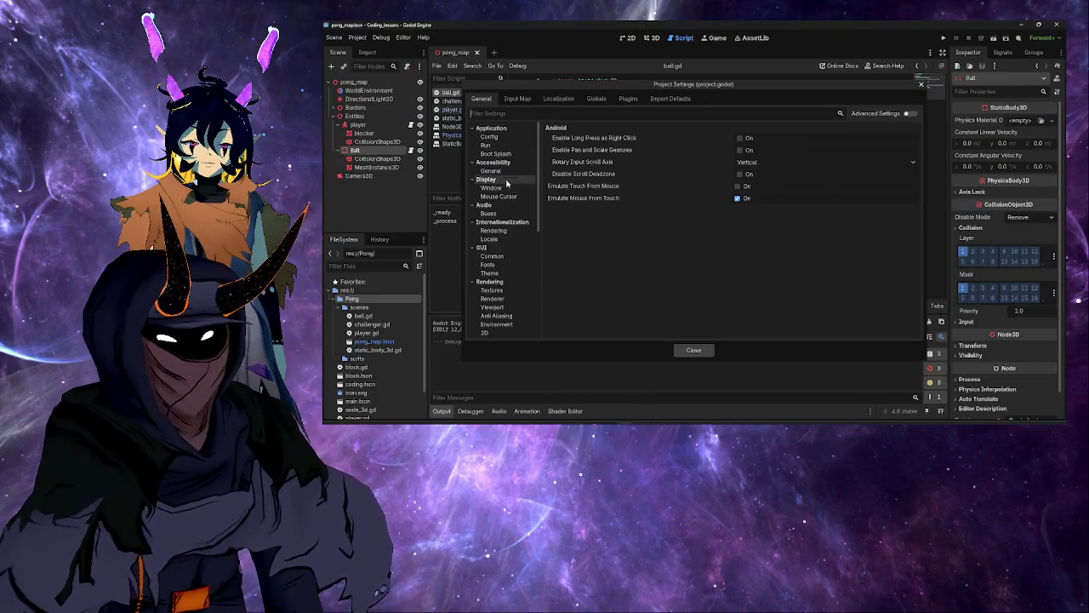
Step: Name 3D physics layer 1 'Ball' and layer 2 'Borders' in Layer Names
scroll(513, 287, down, 2)
scroll(512, 287, down, 2)
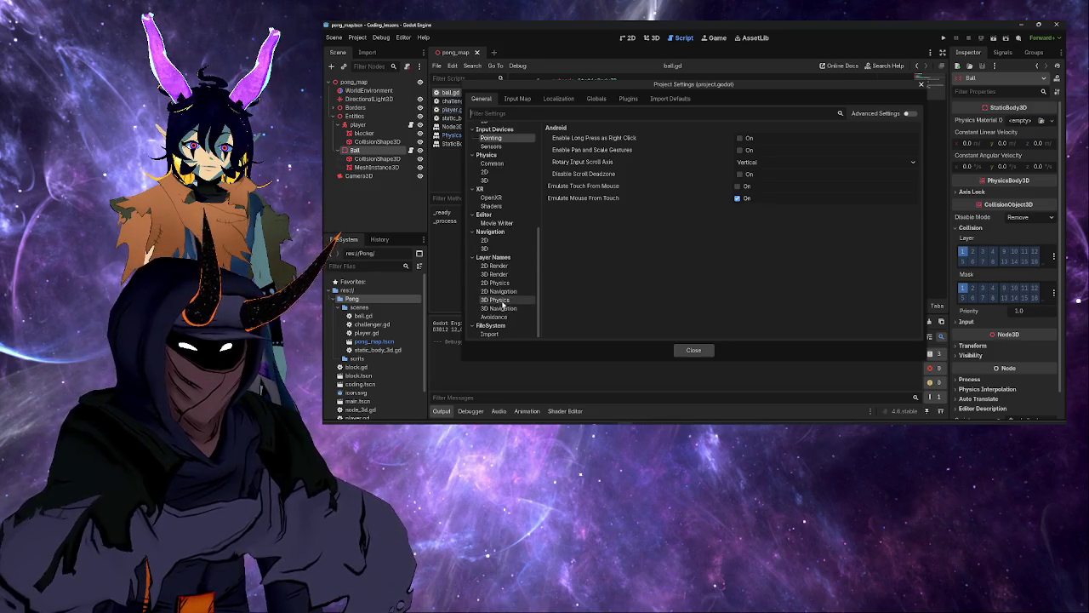
click(496, 300)
click(743, 131)
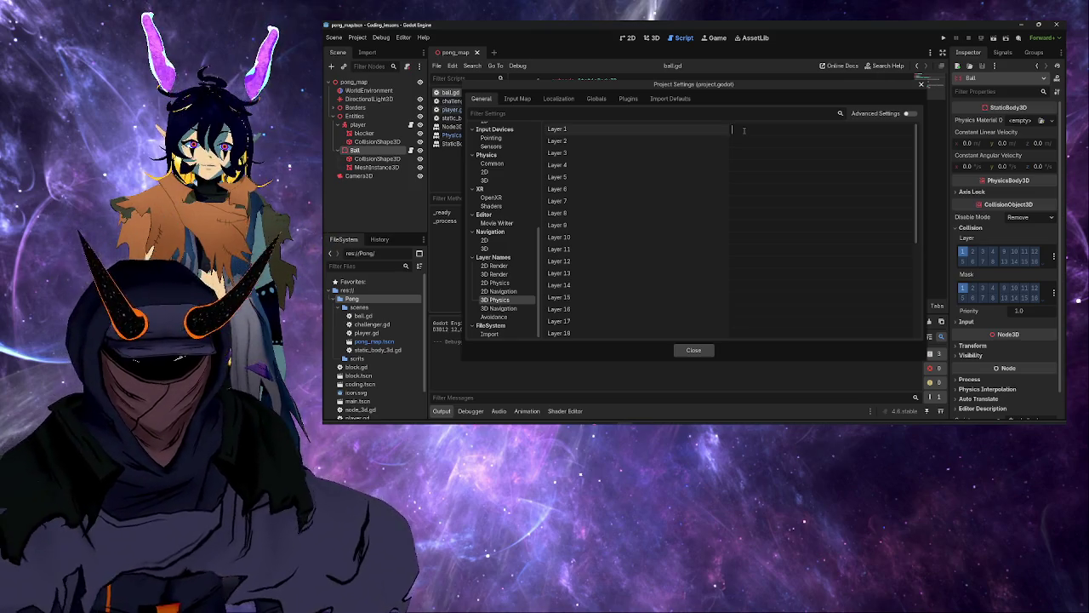
text(Ball)
key(Tab)
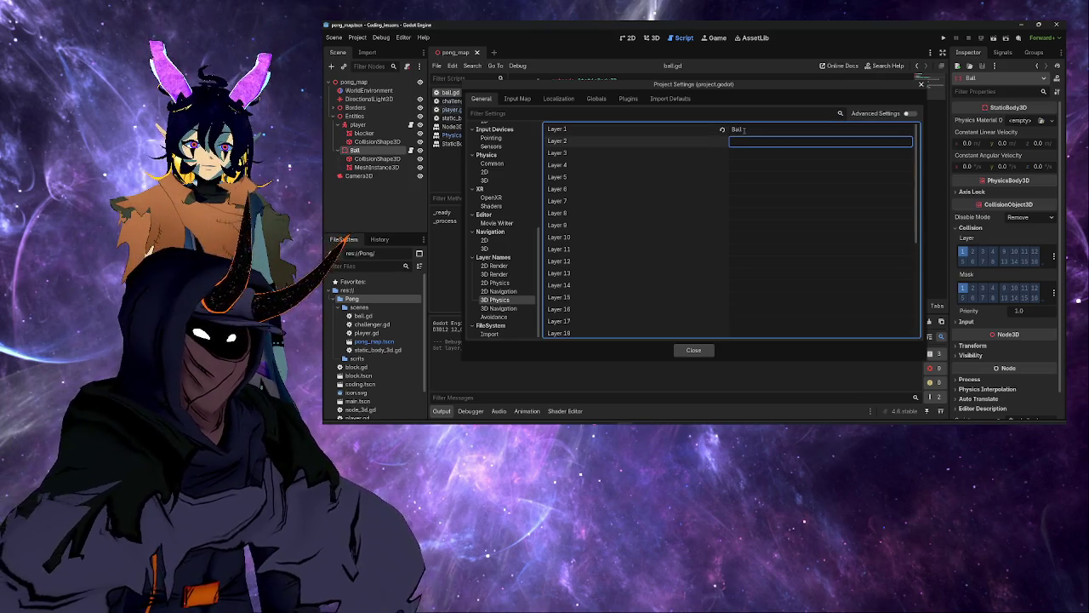
text(Wa)
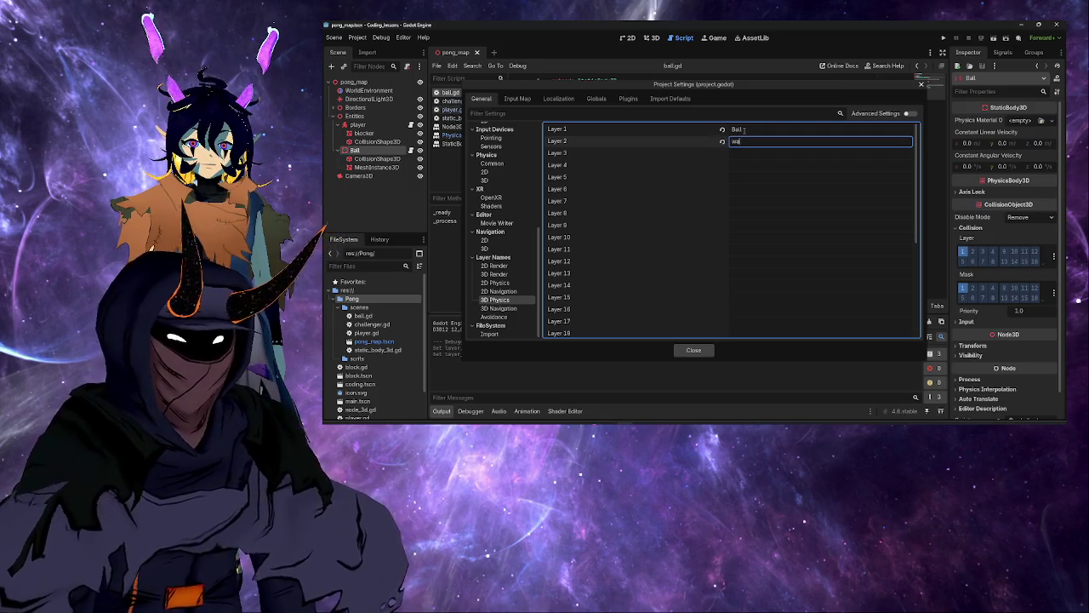
key(BackSpace)
key(BackSpace)
key(BackSpace)
text(Wa)
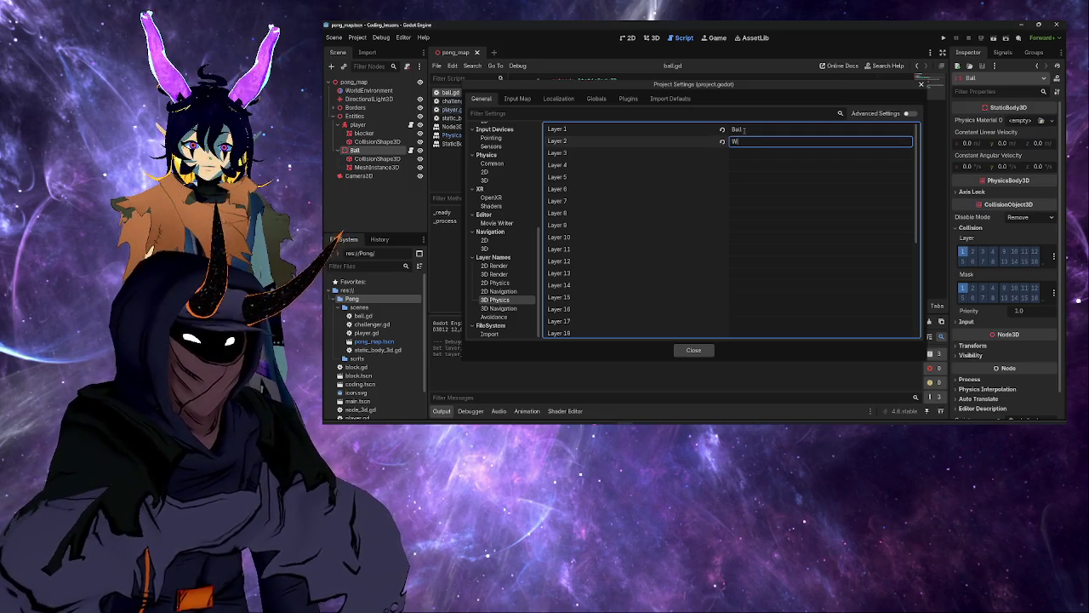
text(lls)
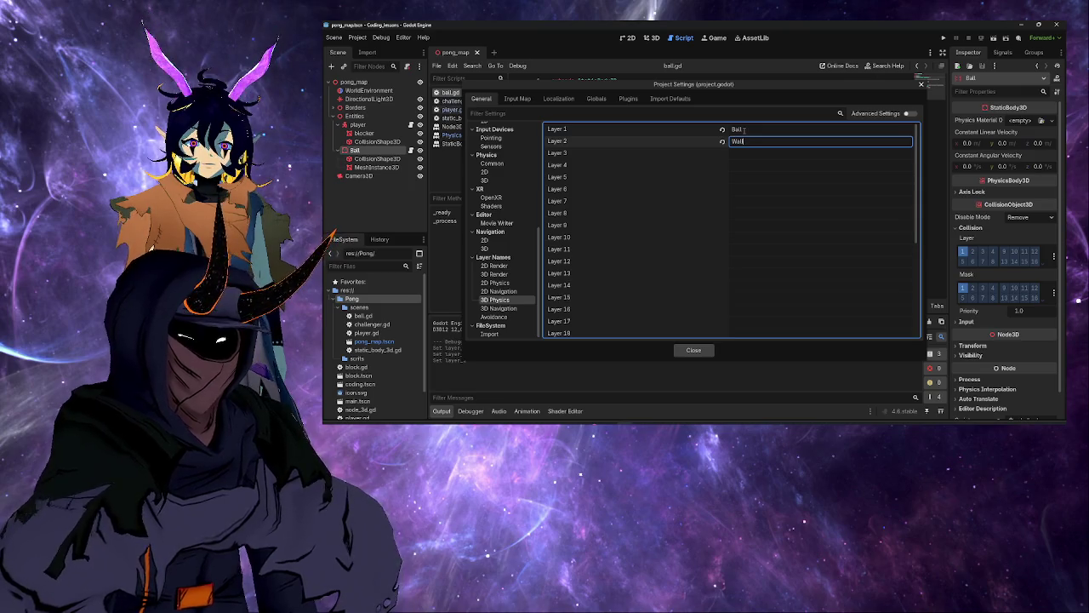
key(BackSpace)
key(BackSpace)
key(BackSpace)
text(Ba)
text(ers)
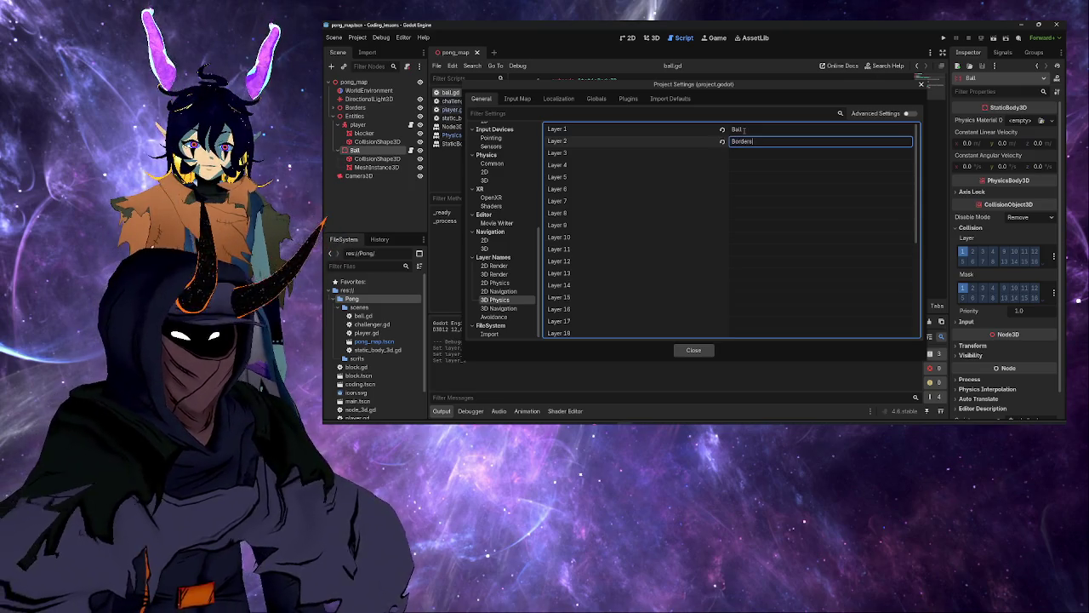
key(Tab)
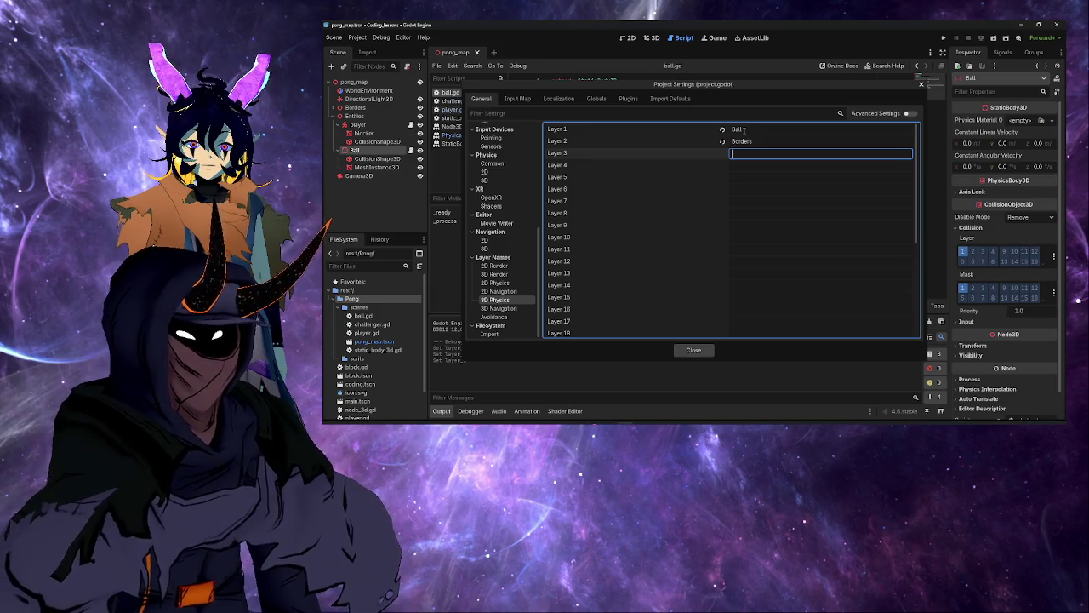
Step: Name layer 3 'Paddle', close Project Settings, and return to the Godot Notes
key(Tab)
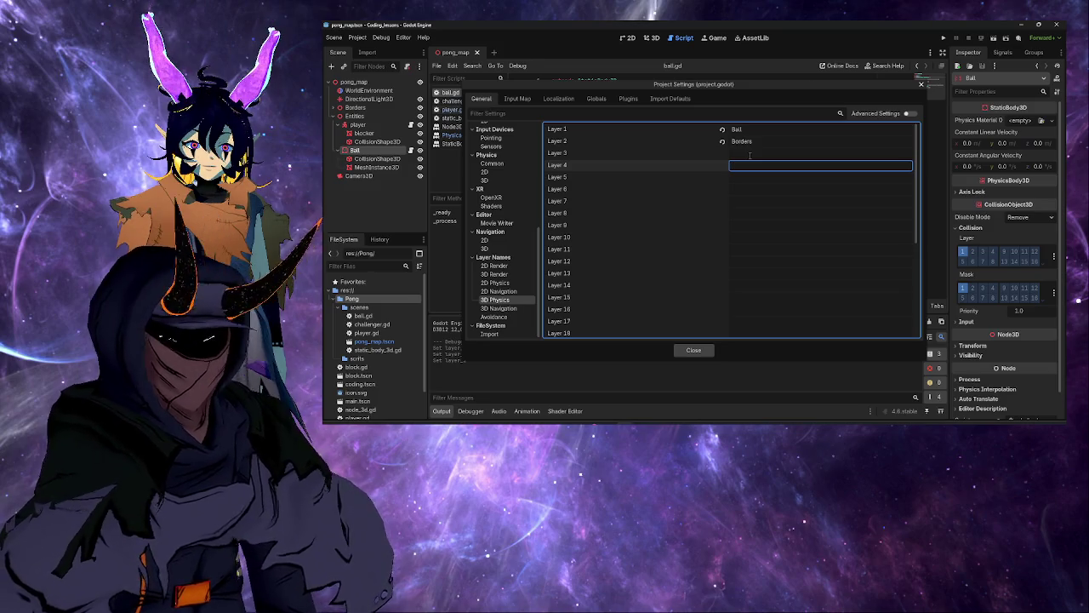
click(750, 154)
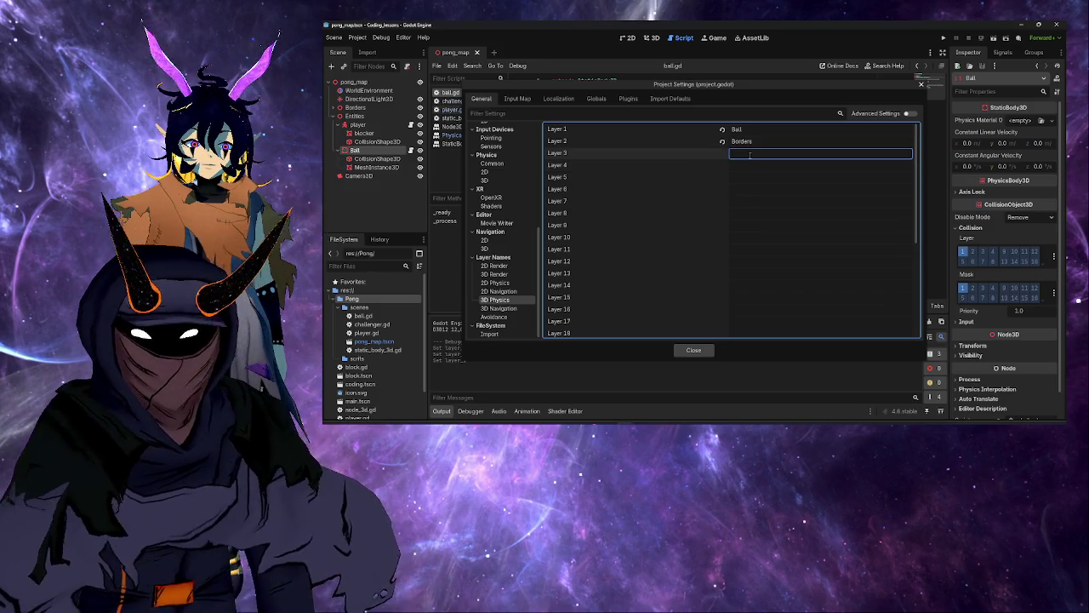
key(Tab)
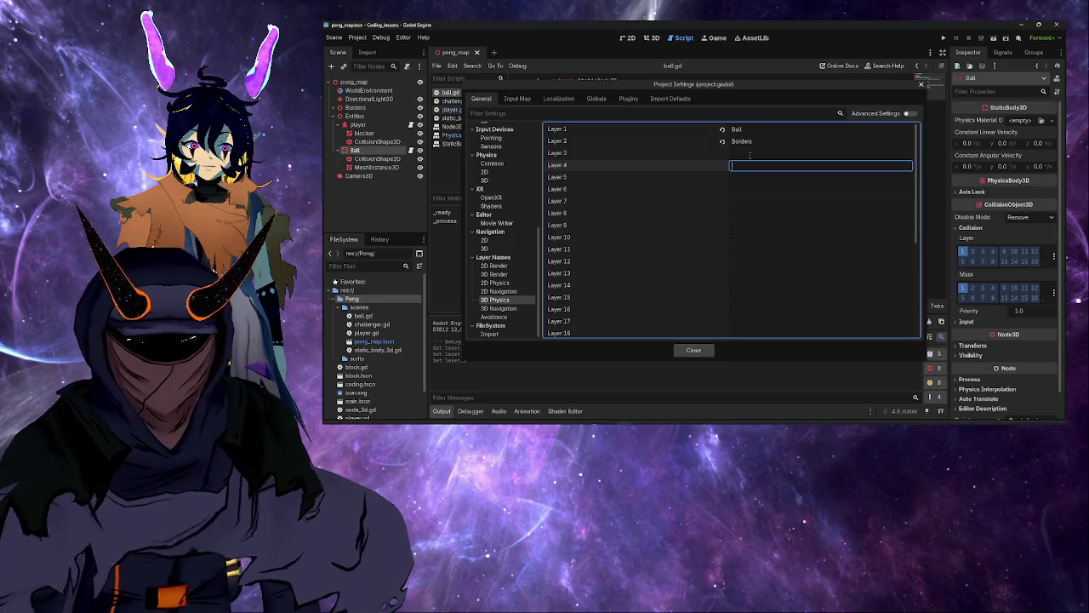
click(749, 154)
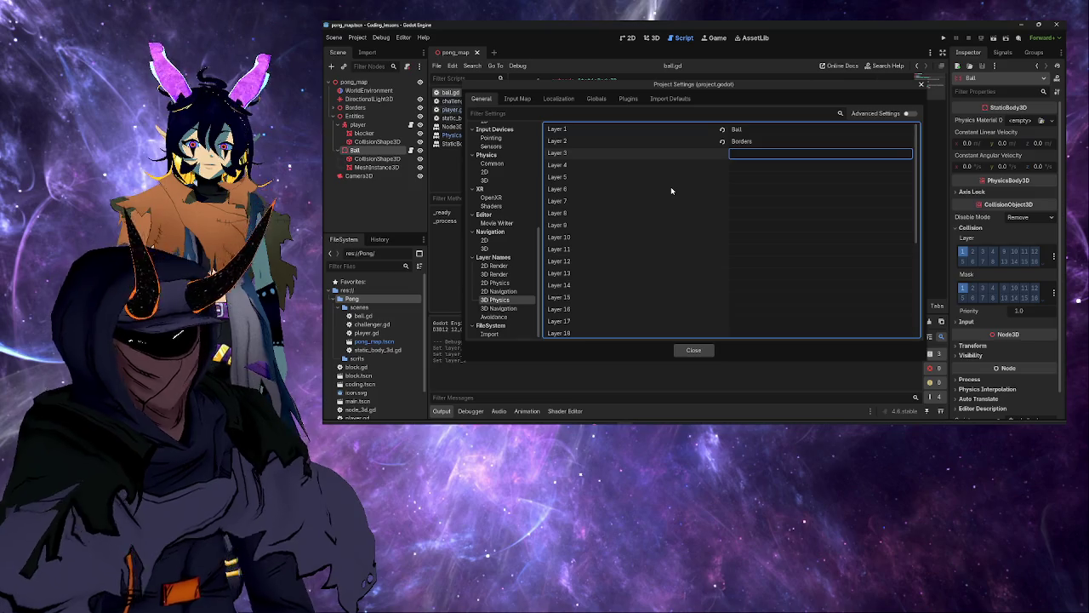
text(Padle)
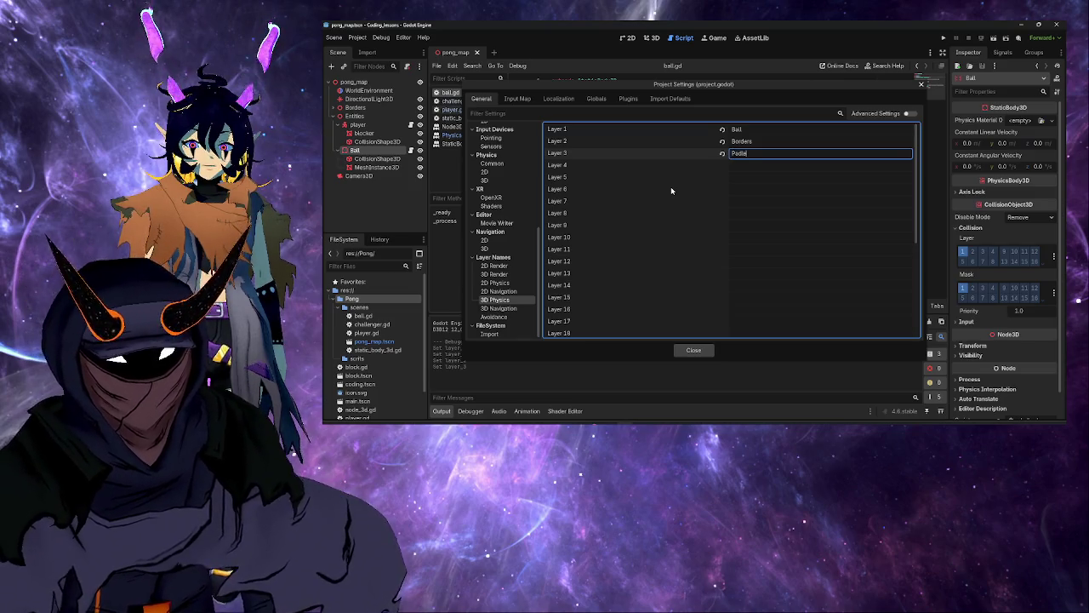
key(BackSpace)
key(BackSpace)
text(dle)
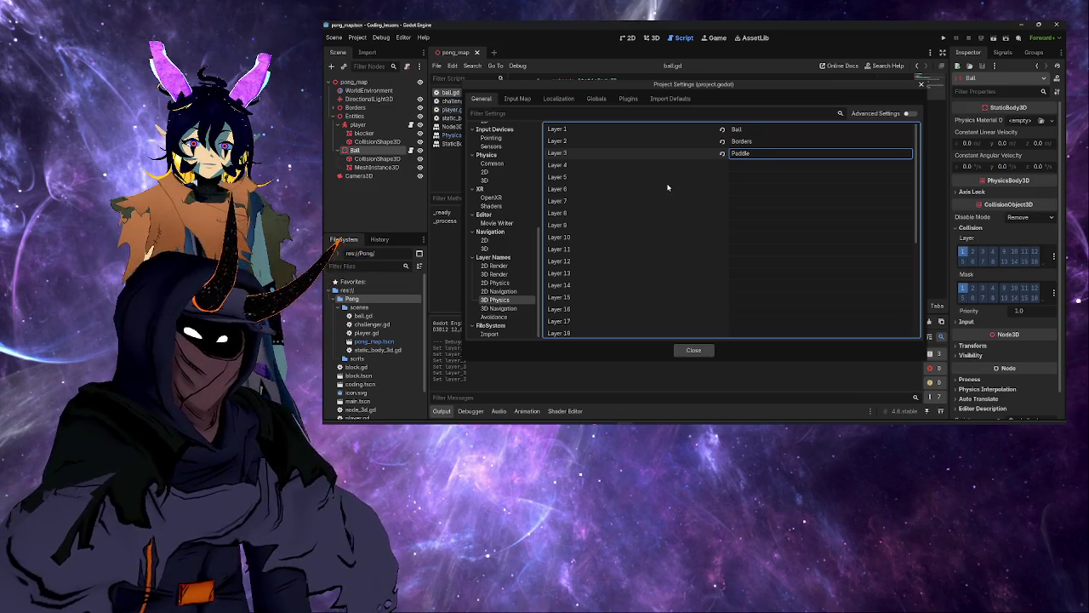
click(694, 350)
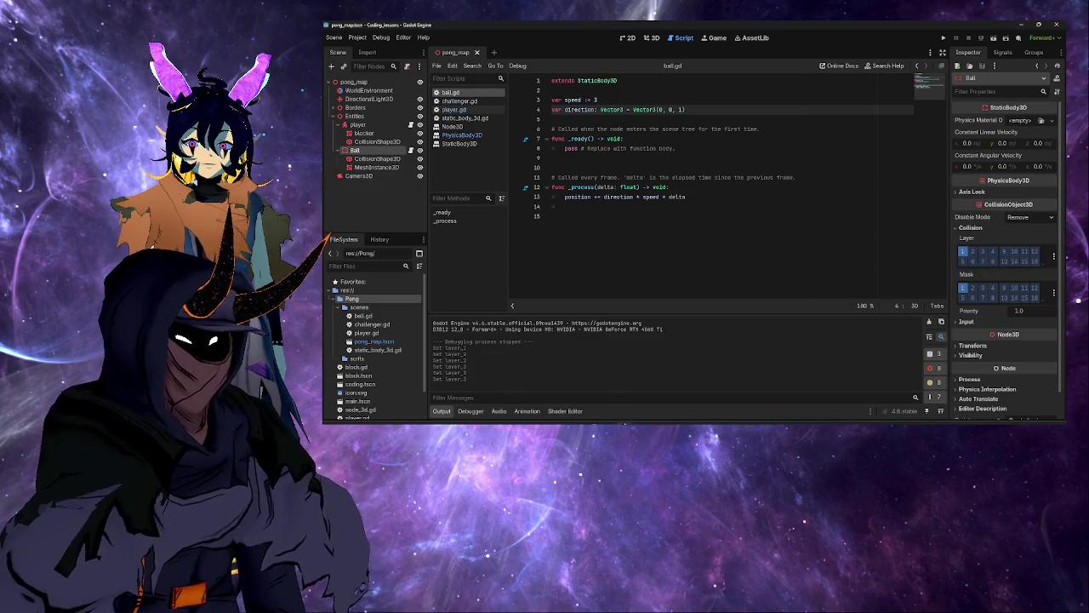
key(alt+Tab)
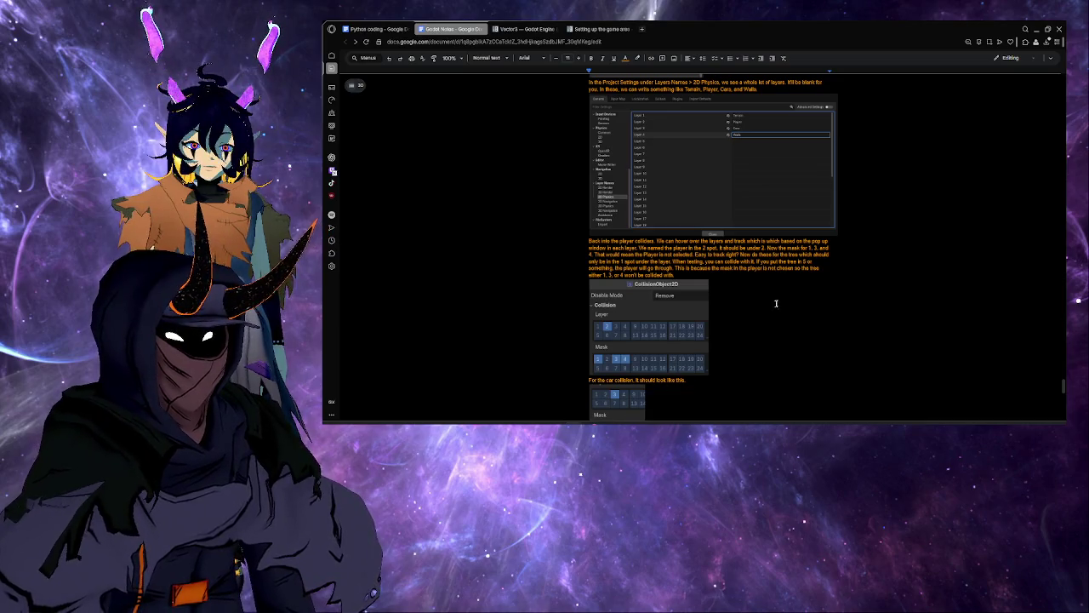
Step: Read the player, car and border collision layer/mask notes, then return to Godot
scroll(775, 301, down, 3)
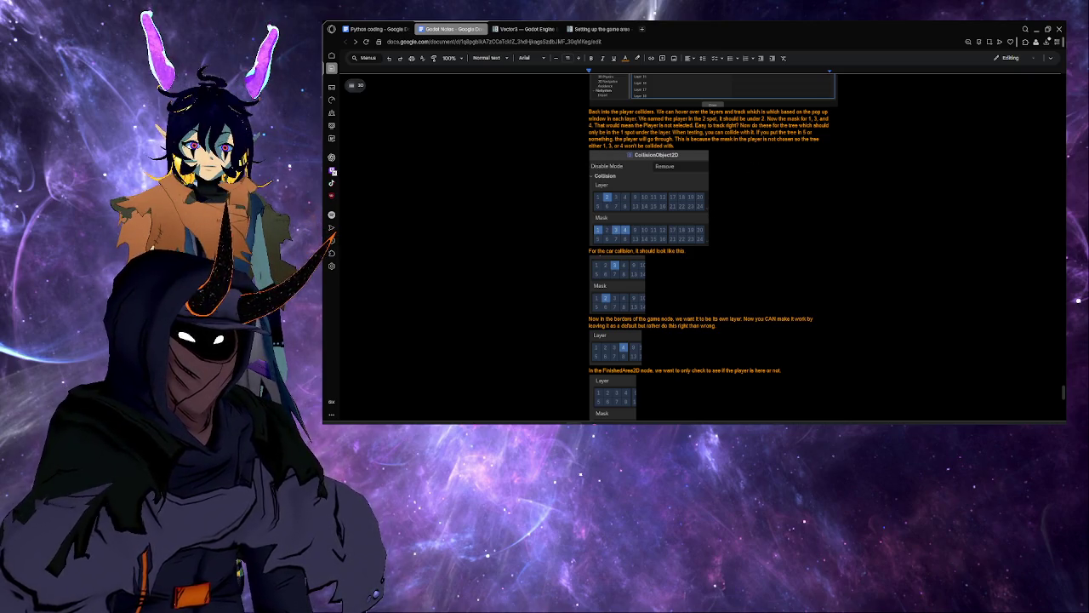
scroll(714, 247, down, 1)
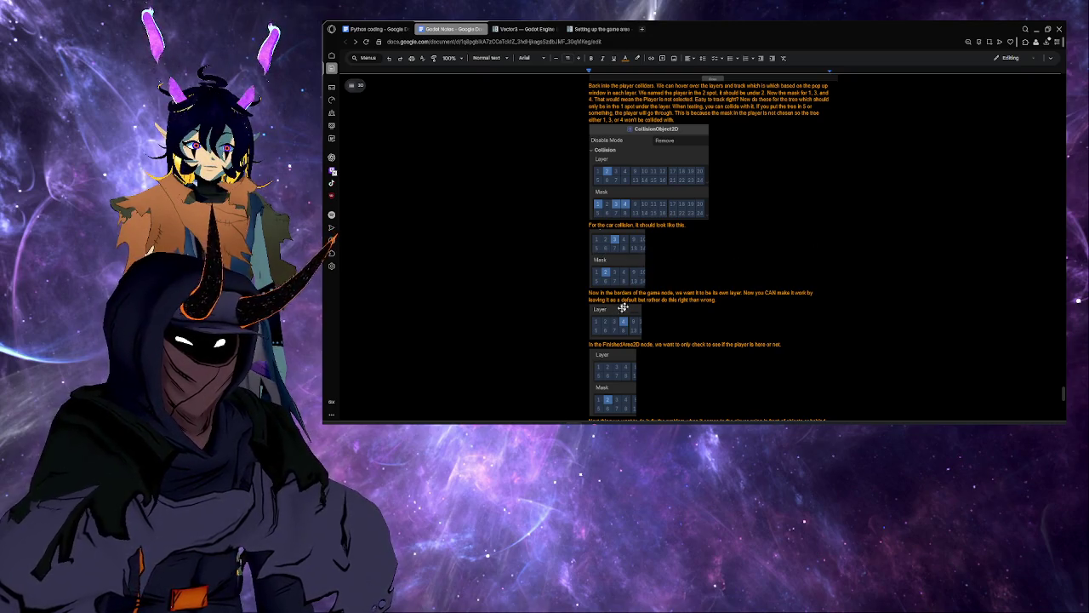
scroll(725, 246, up, 2)
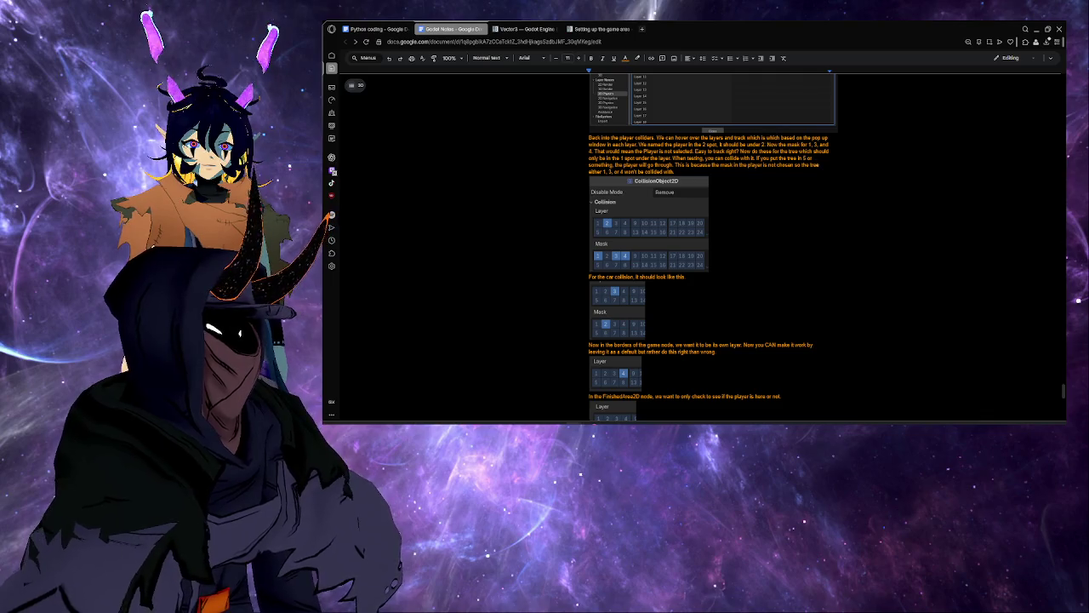
scroll(779, 139, up, 2)
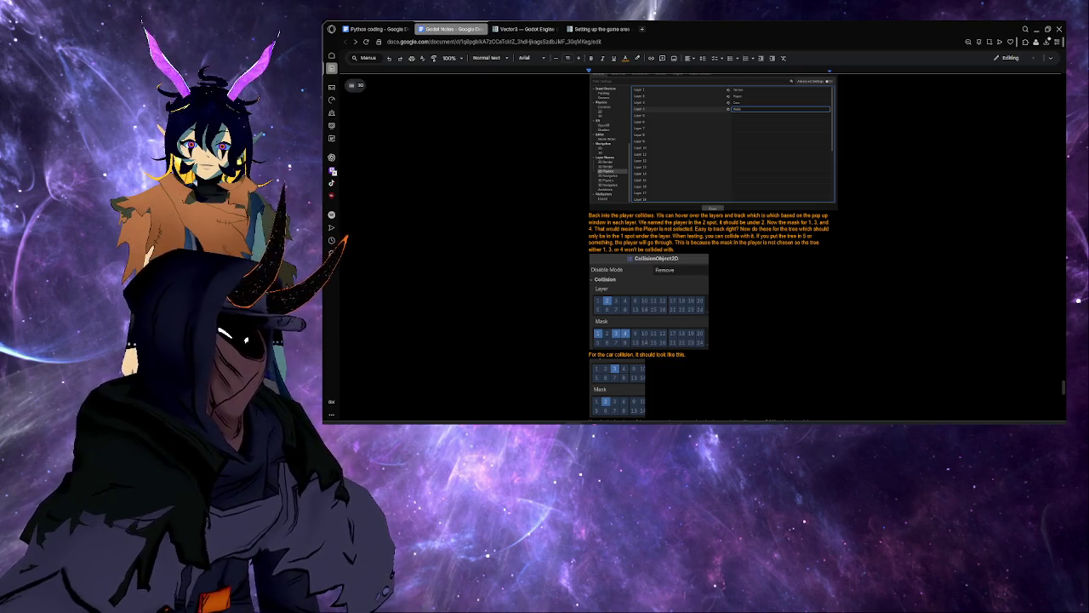
key(alt+Tab)
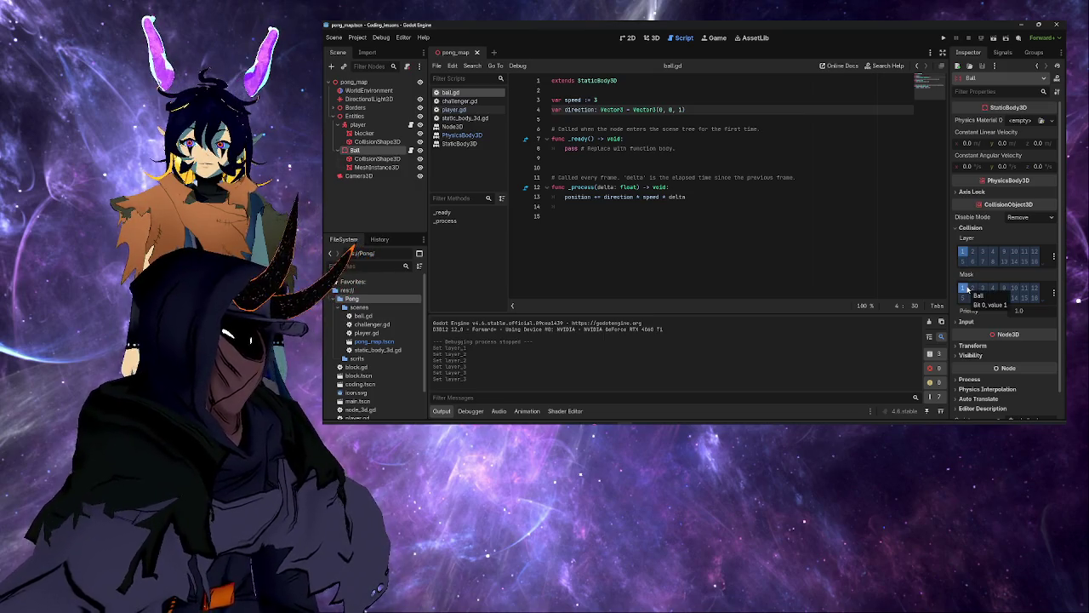
Step: Change the Ball's collision mask from Ball to Borders, Paddle and layer 4
click(965, 288)
click(974, 287)
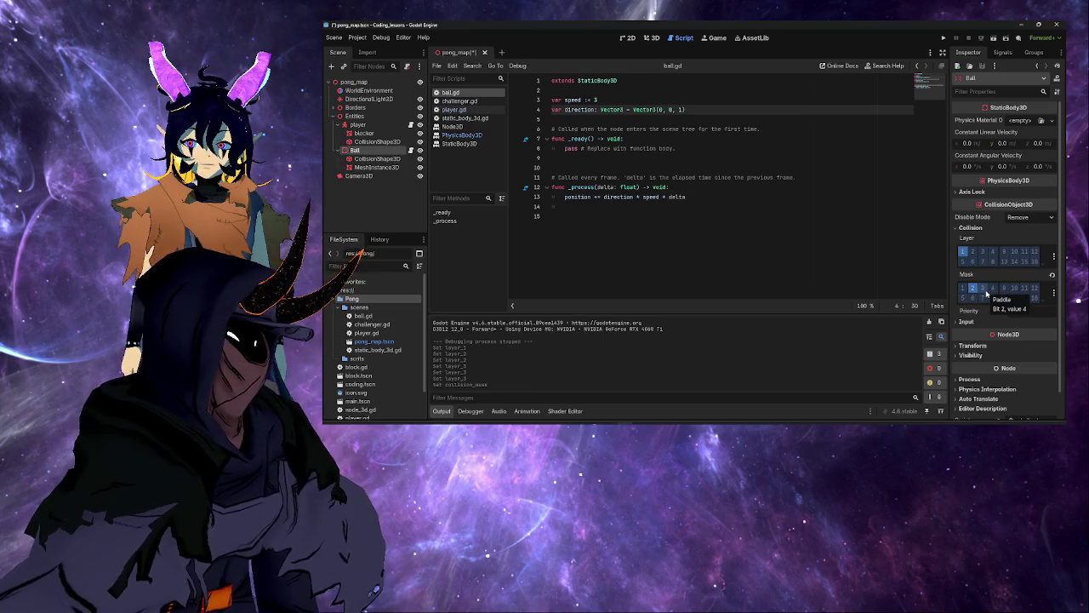
click(983, 287)
click(992, 287)
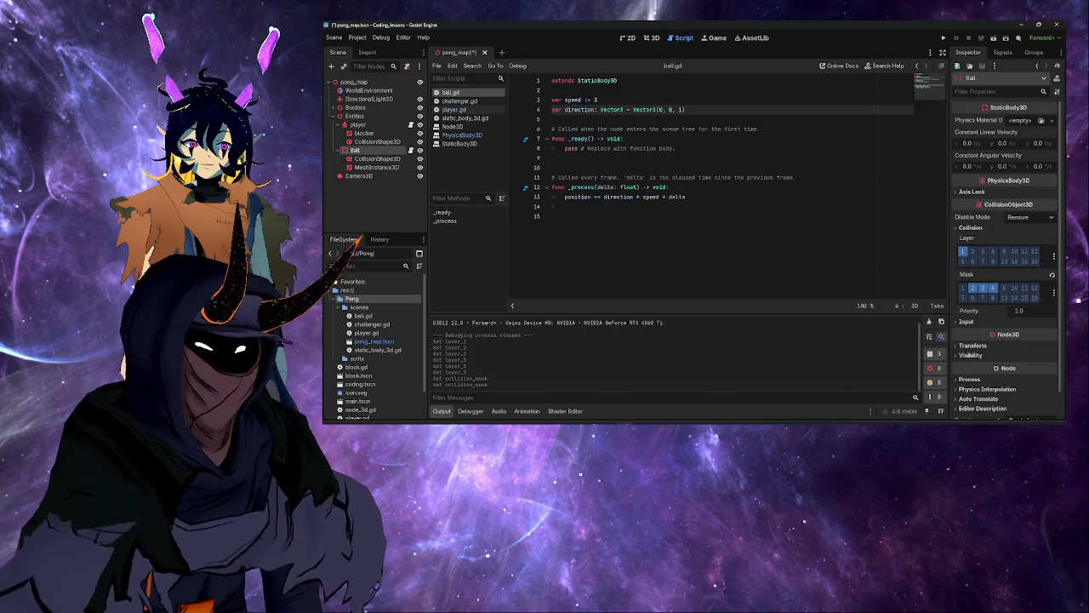
Step: Glance at the notes, return to ball.gd, and select the player node
key(alt+Tab)
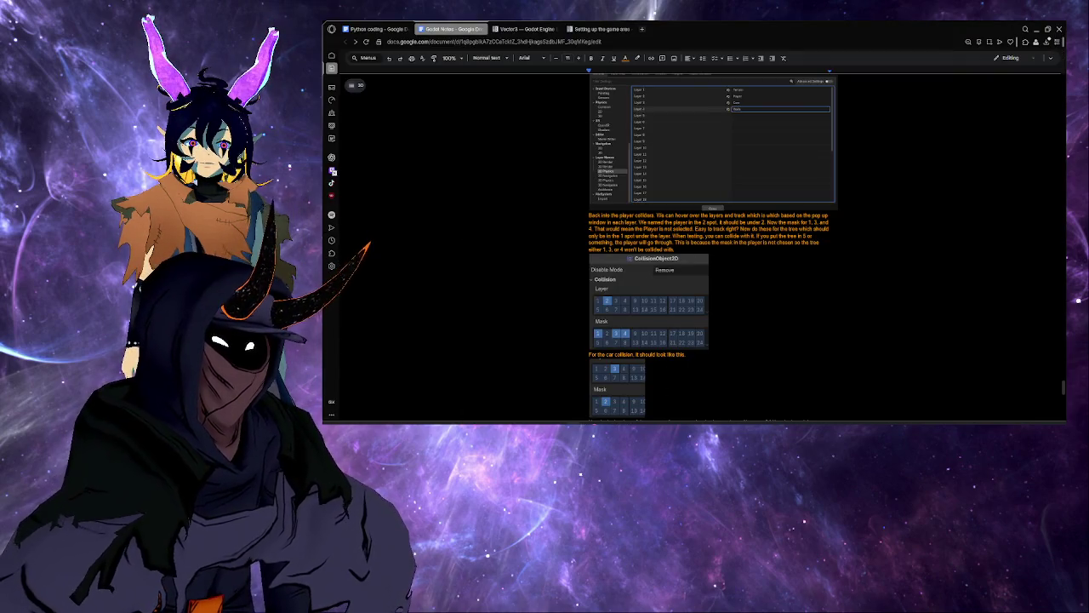
scroll(701, 389, down, 3)
mouse_move(625, 420)
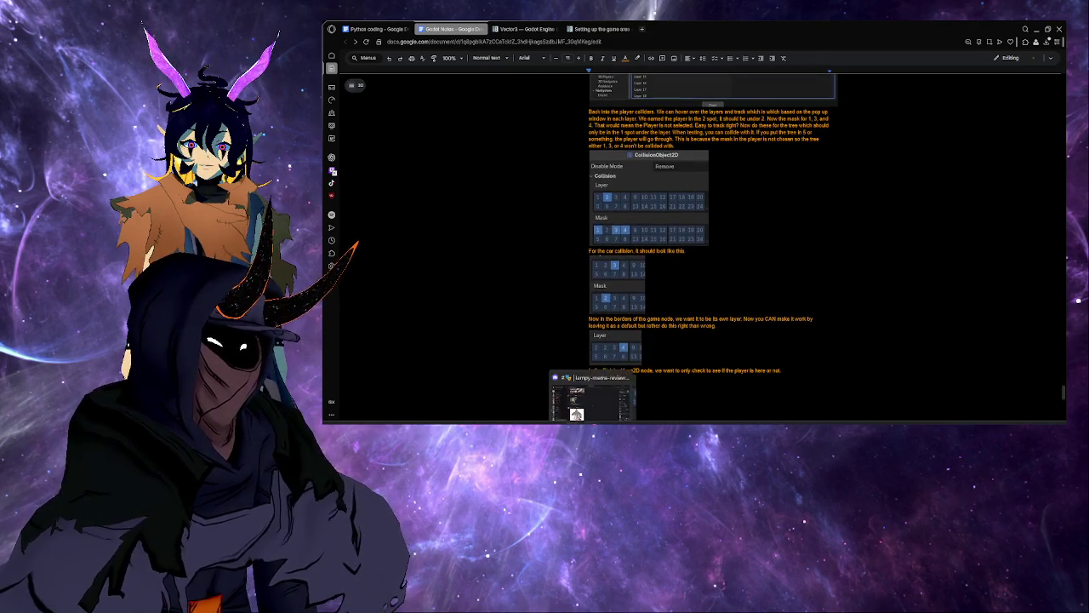
click(625, 387)
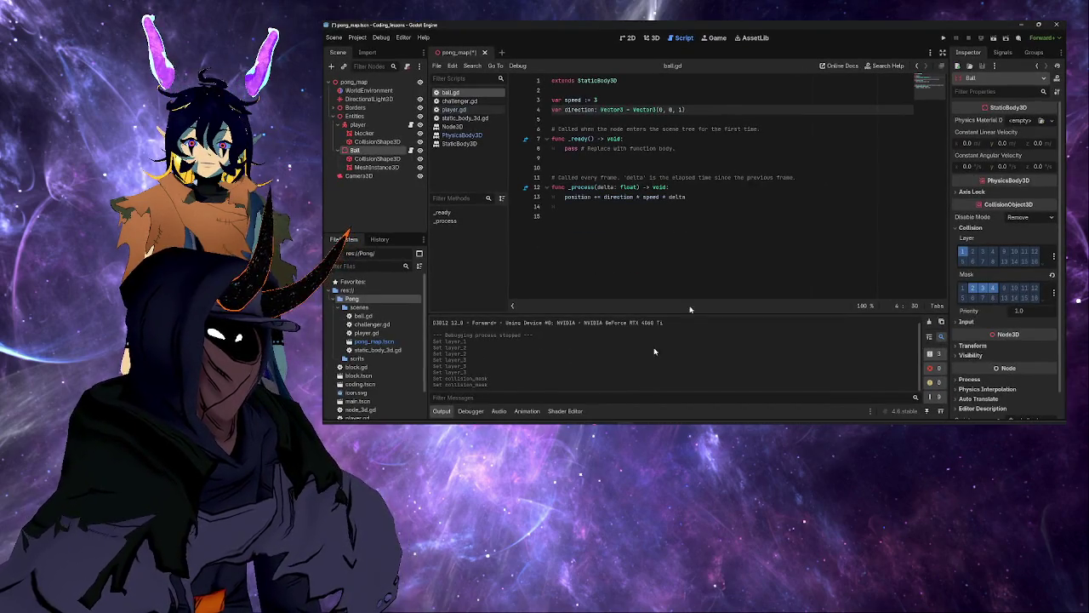
click(802, 206)
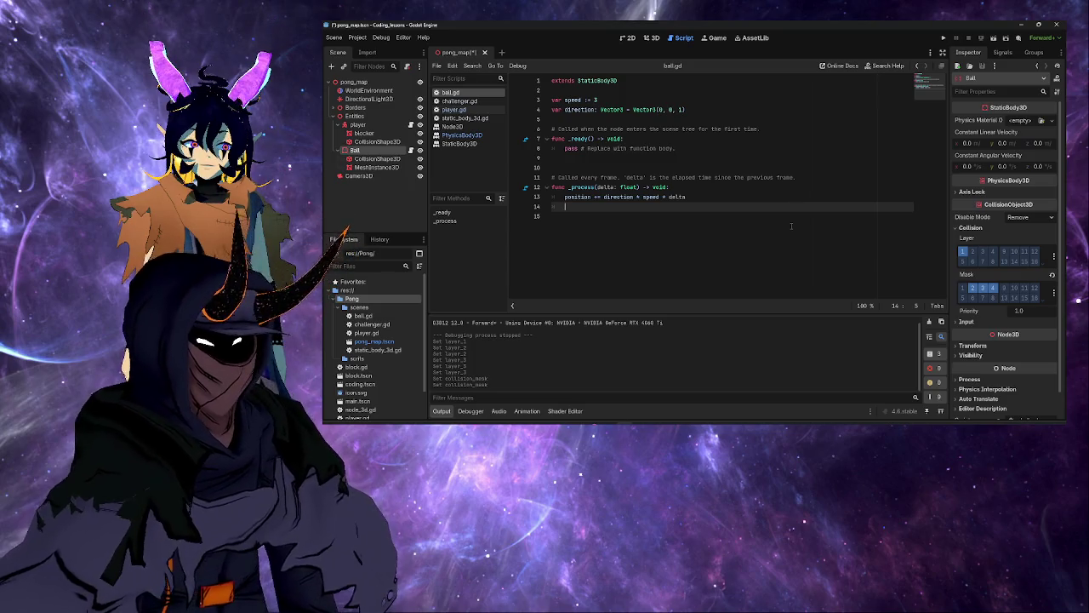
click(357, 125)
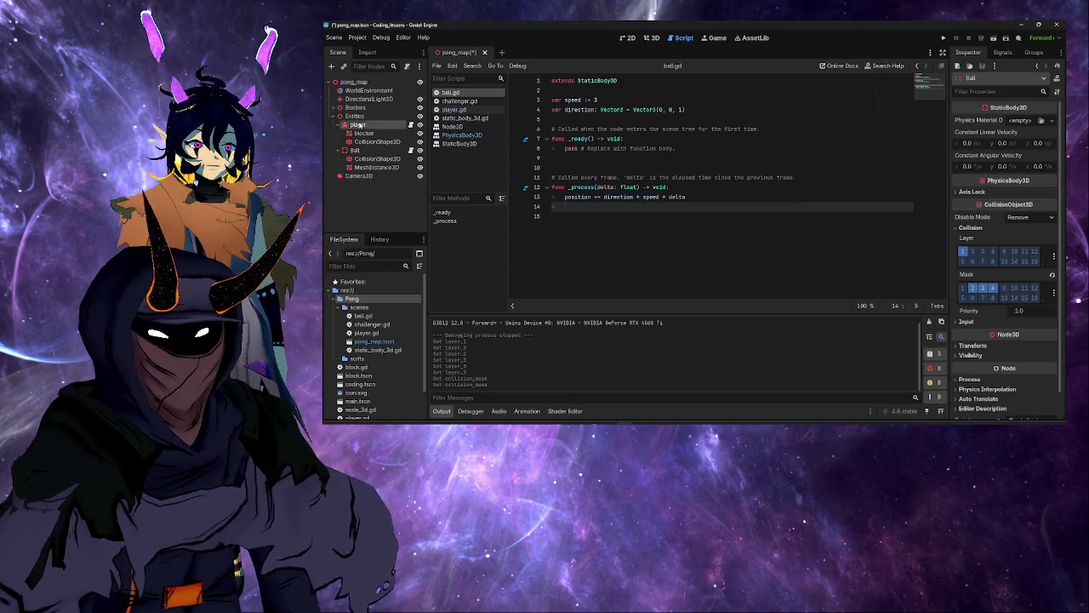
Step: Move the player to collision layer 3 (Paddle) only and add Borders to its mask
click(968, 257)
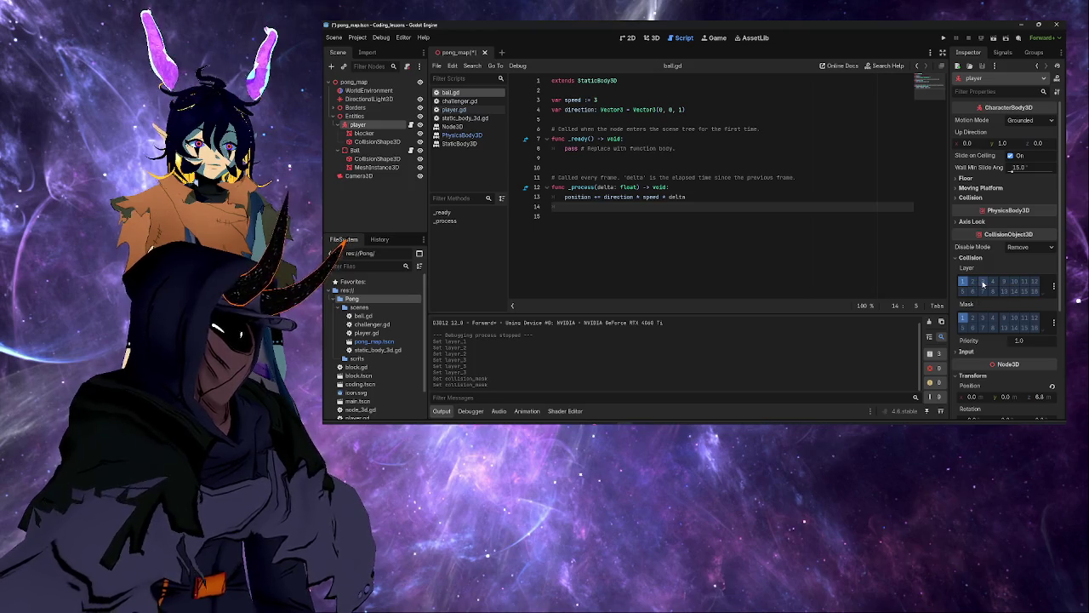
click(976, 283)
click(963, 282)
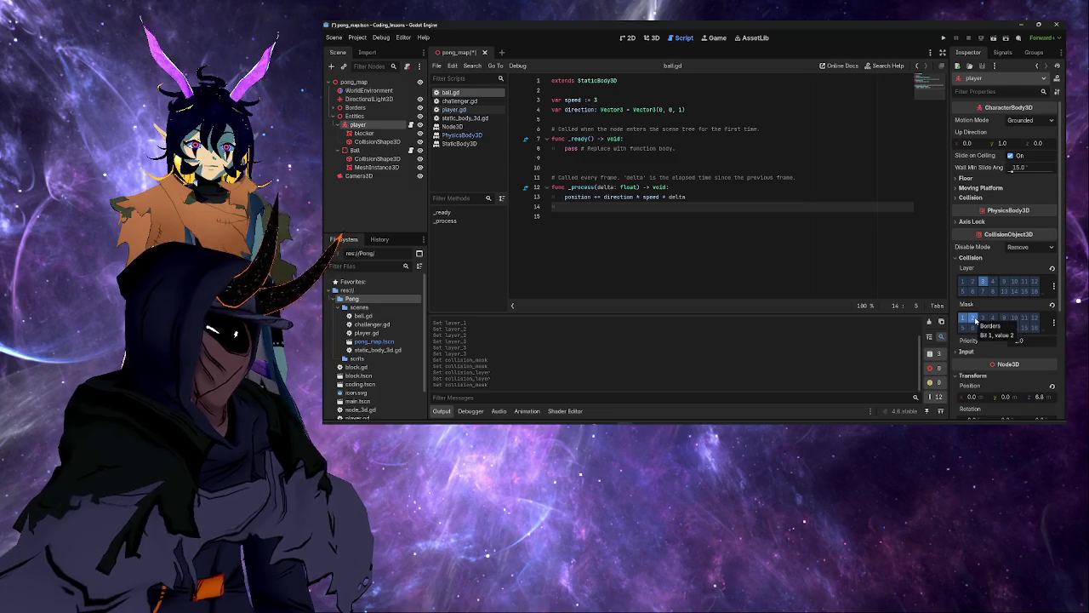
click(975, 318)
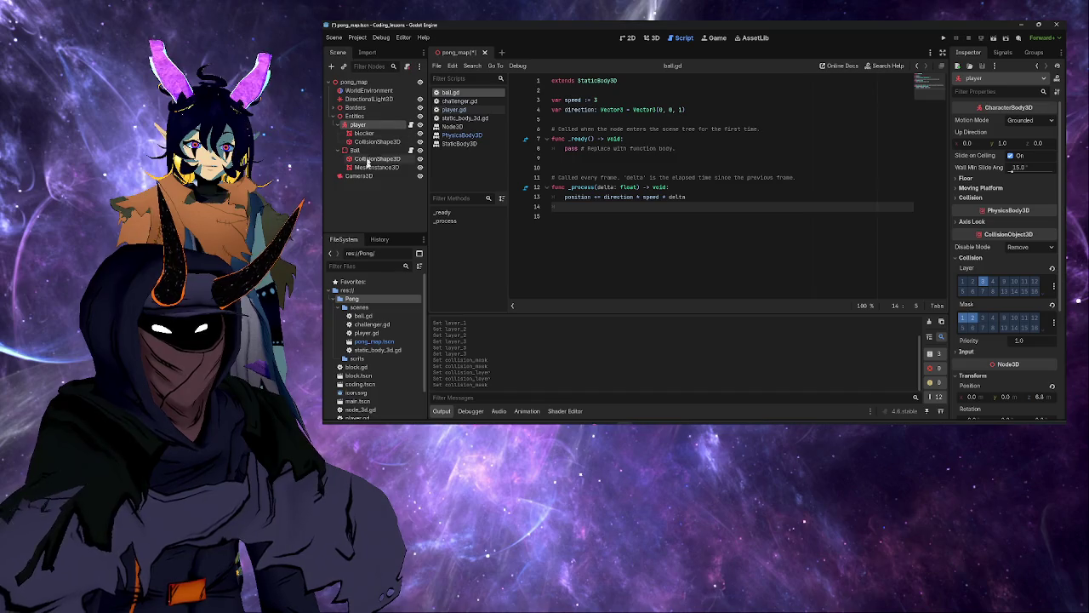
Step: Expand the Borders group and select UpperBorder
click(361, 117)
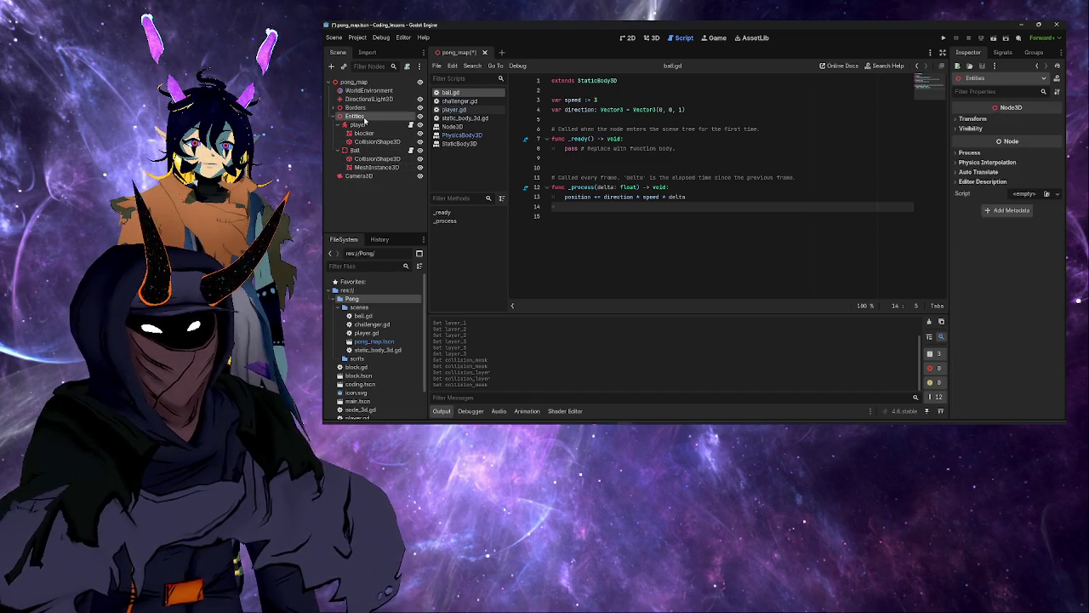
click(364, 108)
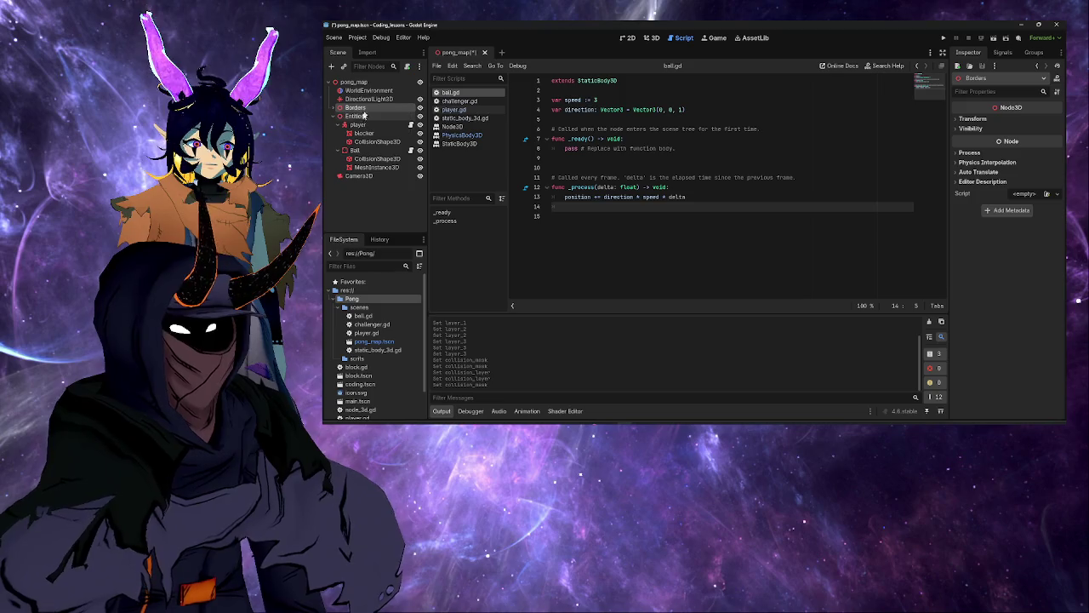
click(340, 108)
click(362, 117)
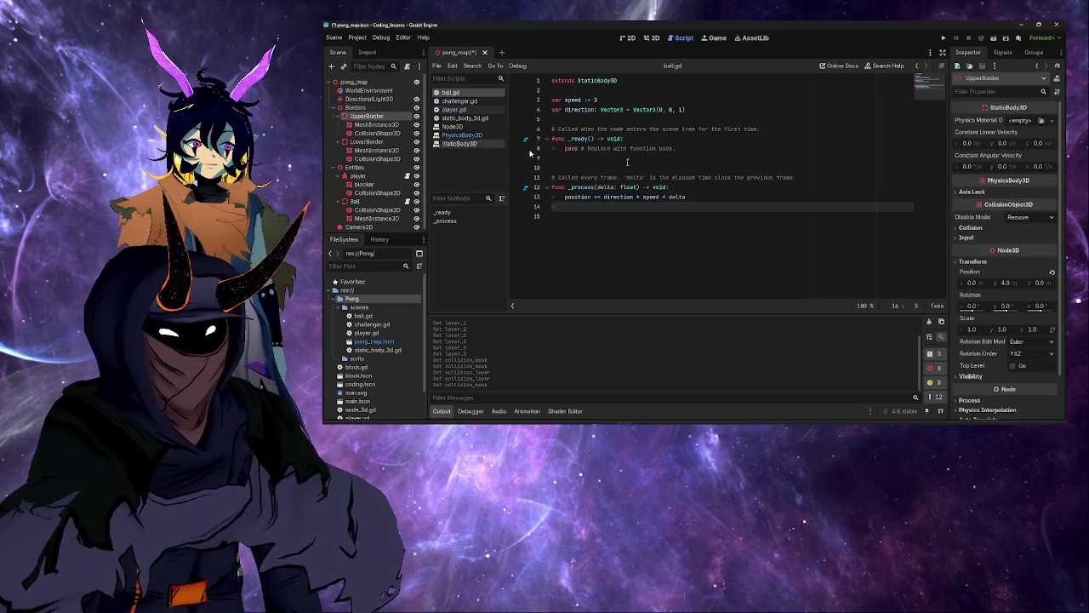
scroll(1004, 298, down, 5)
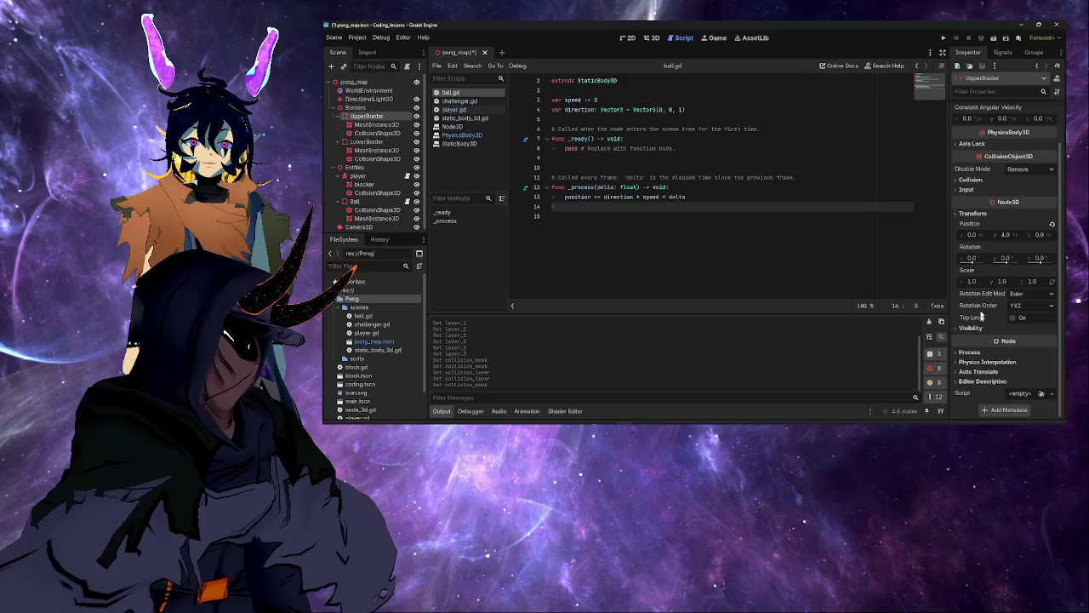
Step: Put UpperBorder on layer 2 (Borders) only and add Paddle to its mask
click(970, 179)
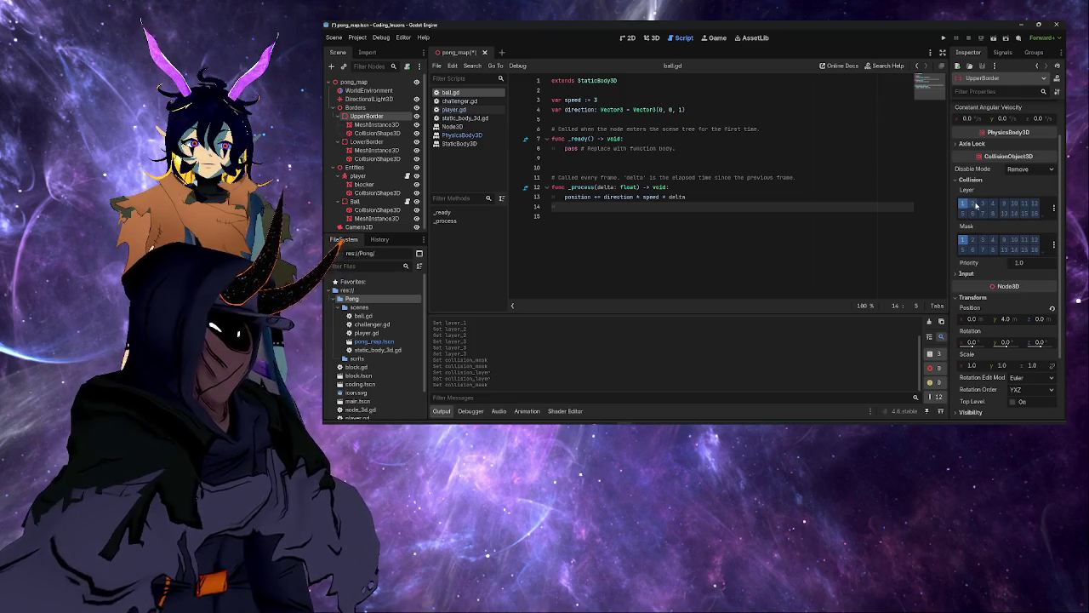
click(973, 203)
click(962, 204)
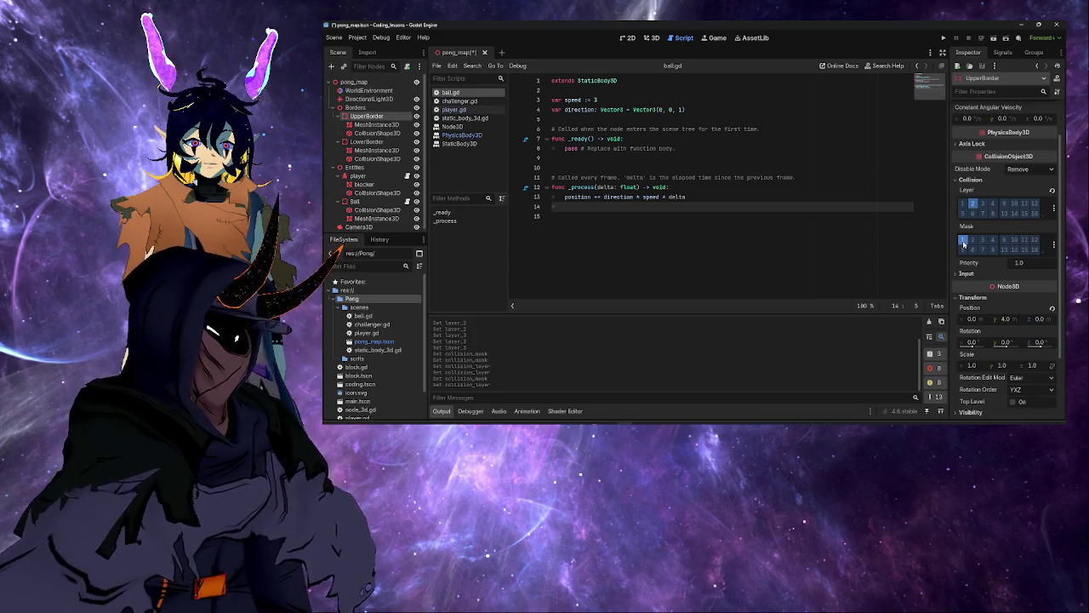
click(975, 243)
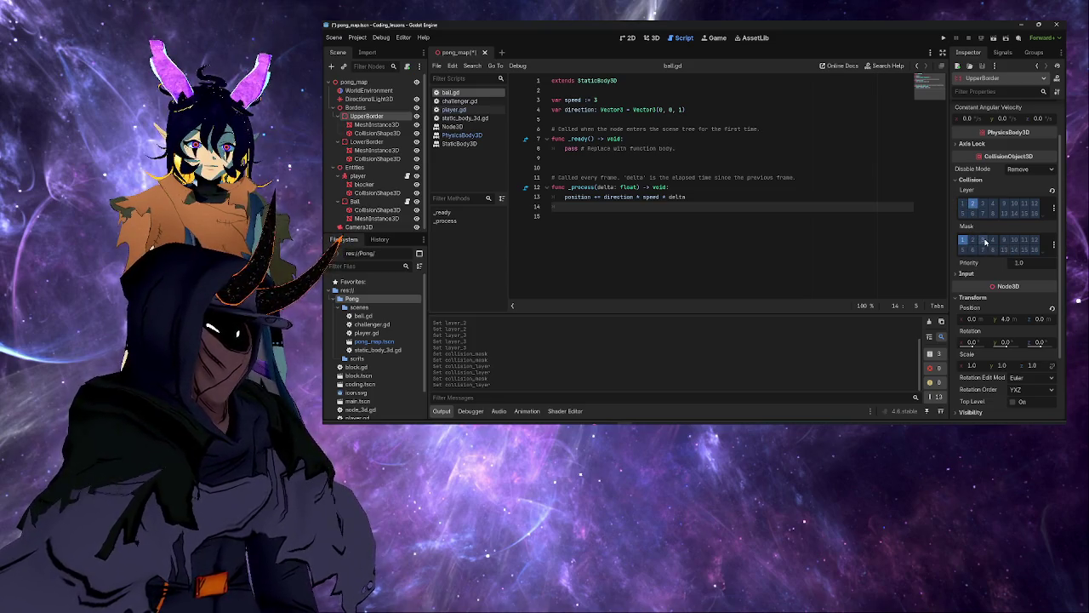
click(985, 243)
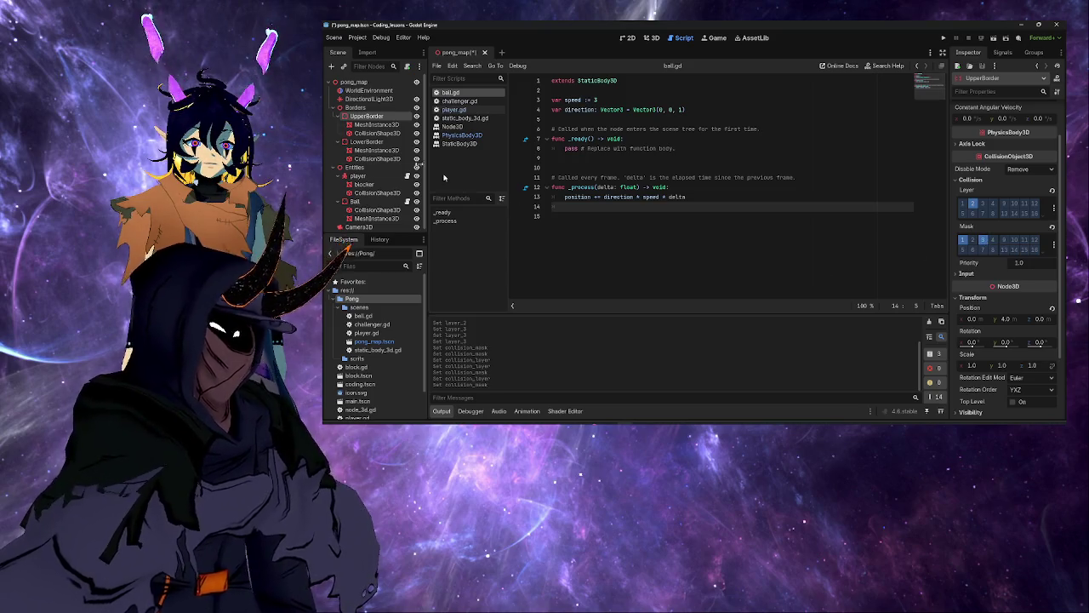
click(373, 142)
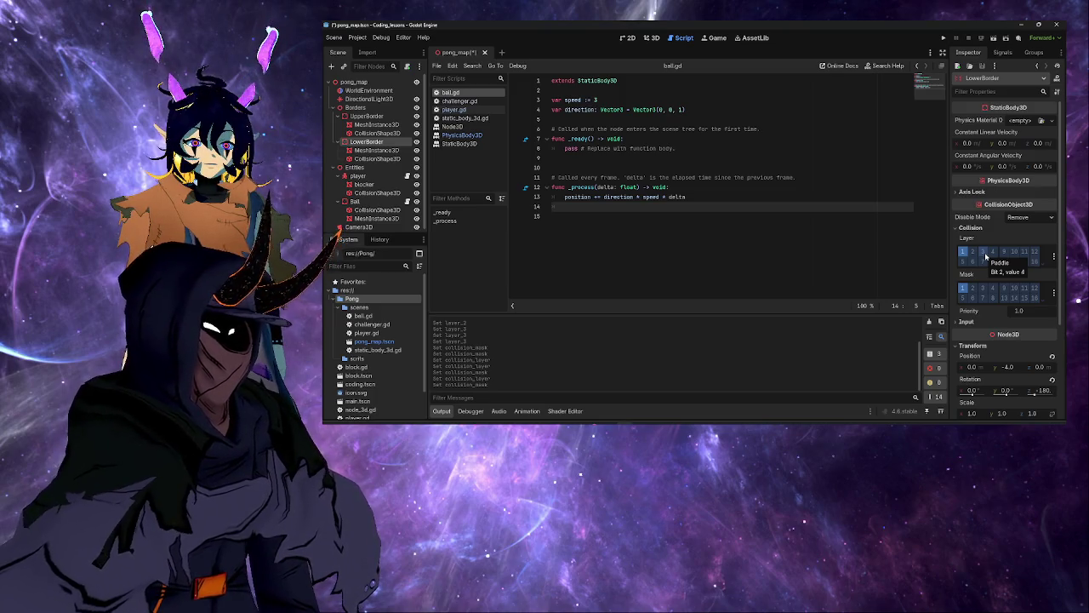
Step: Set LowerBorder to layer 2 (Borders) with mask Ball and Paddle, then save pong_map
click(985, 254)
click(963, 251)
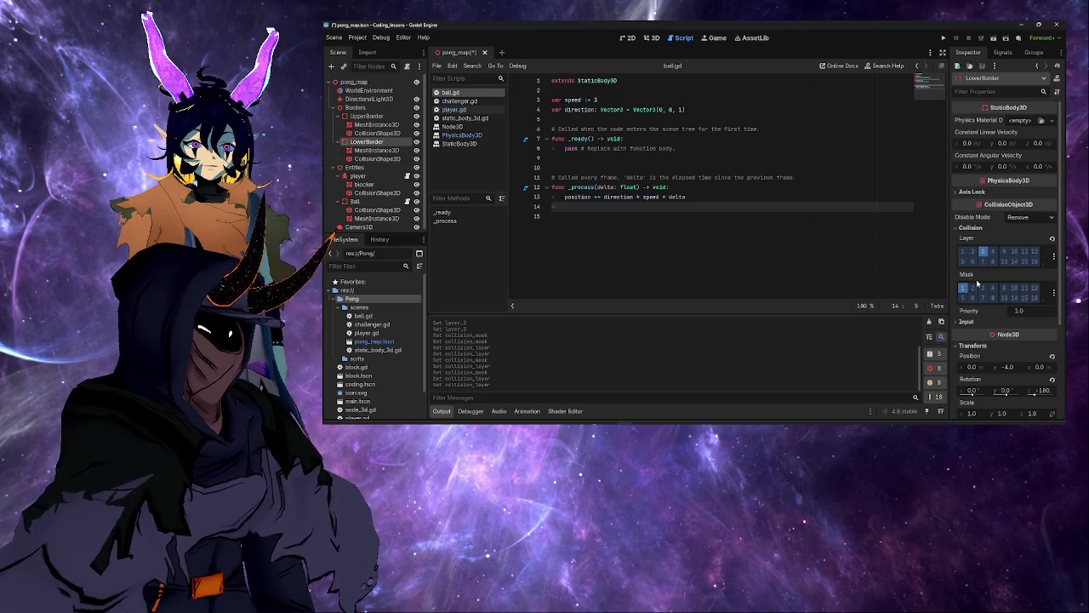
click(974, 289)
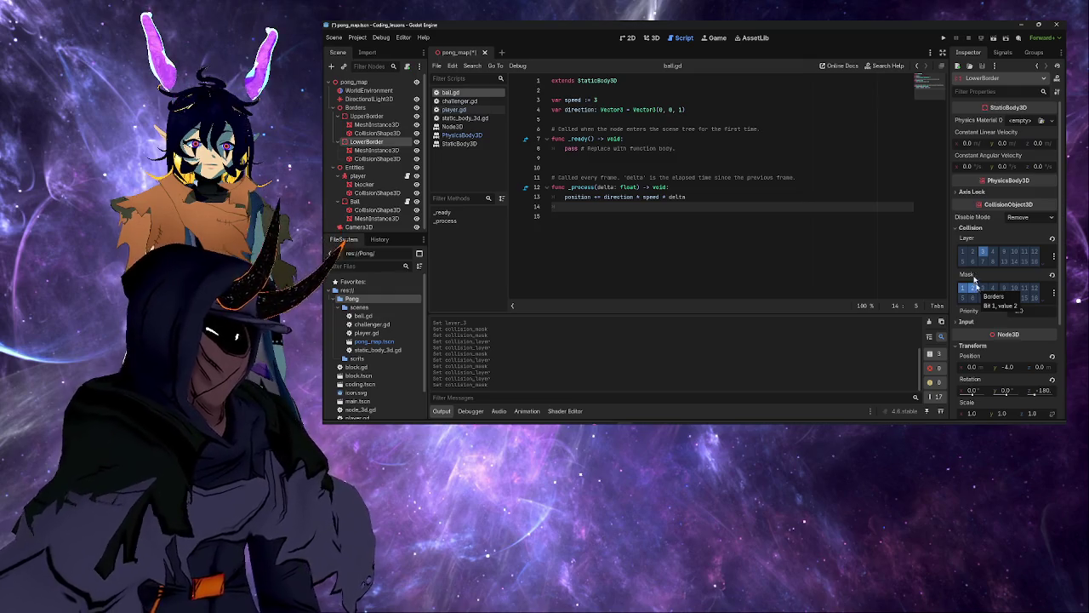
click(973, 252)
click(982, 252)
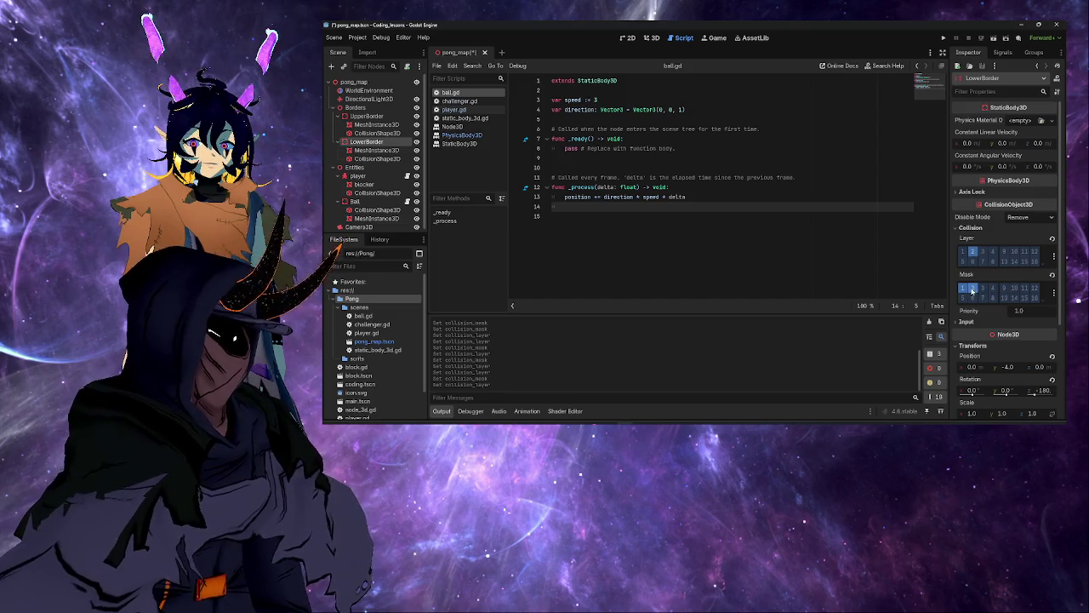
click(984, 289)
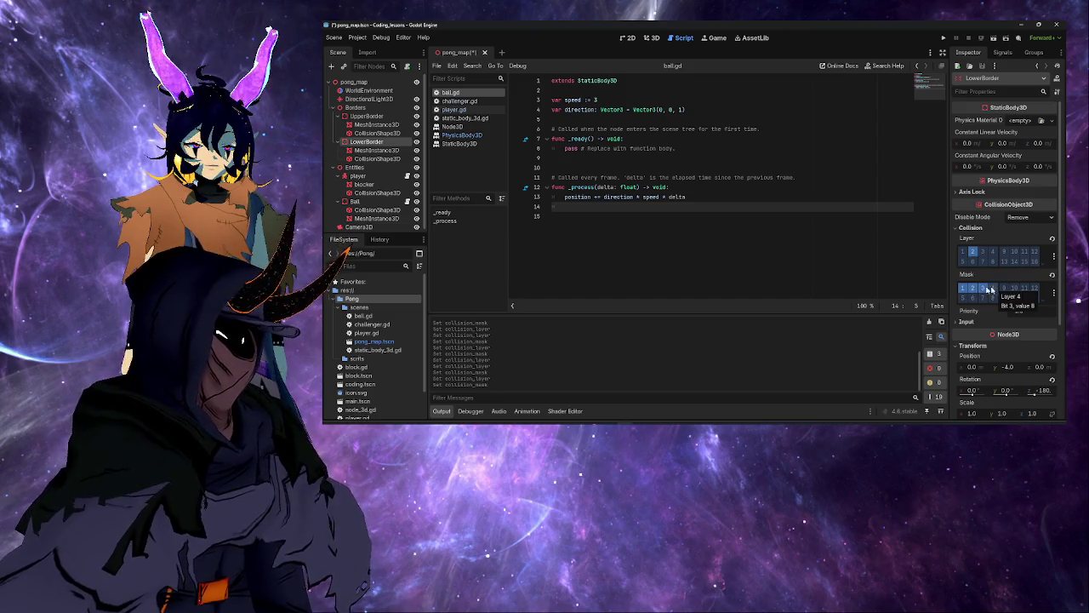
click(962, 288)
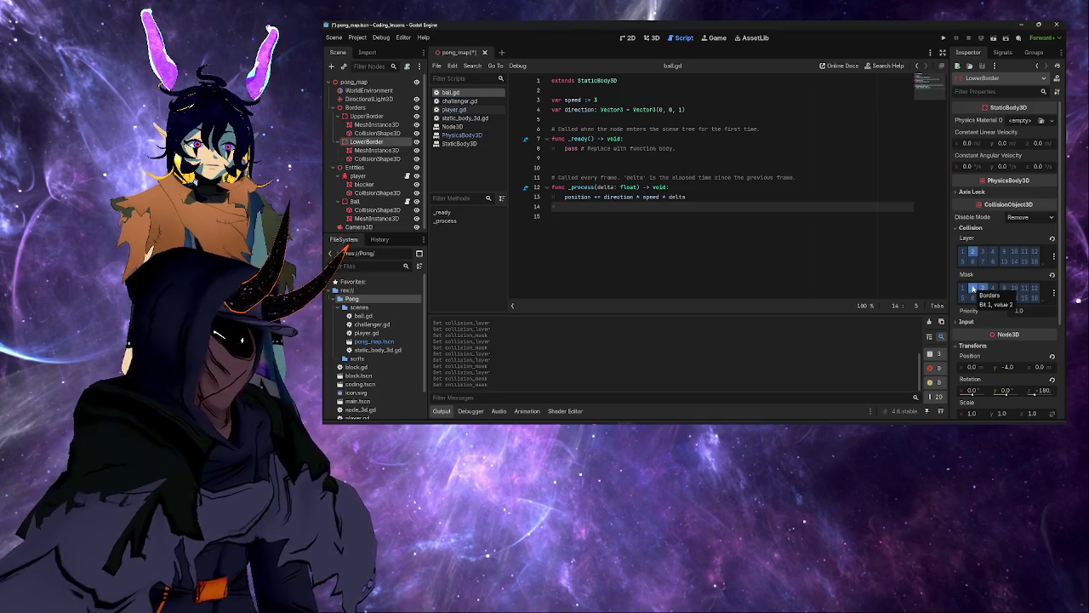
click(973, 290)
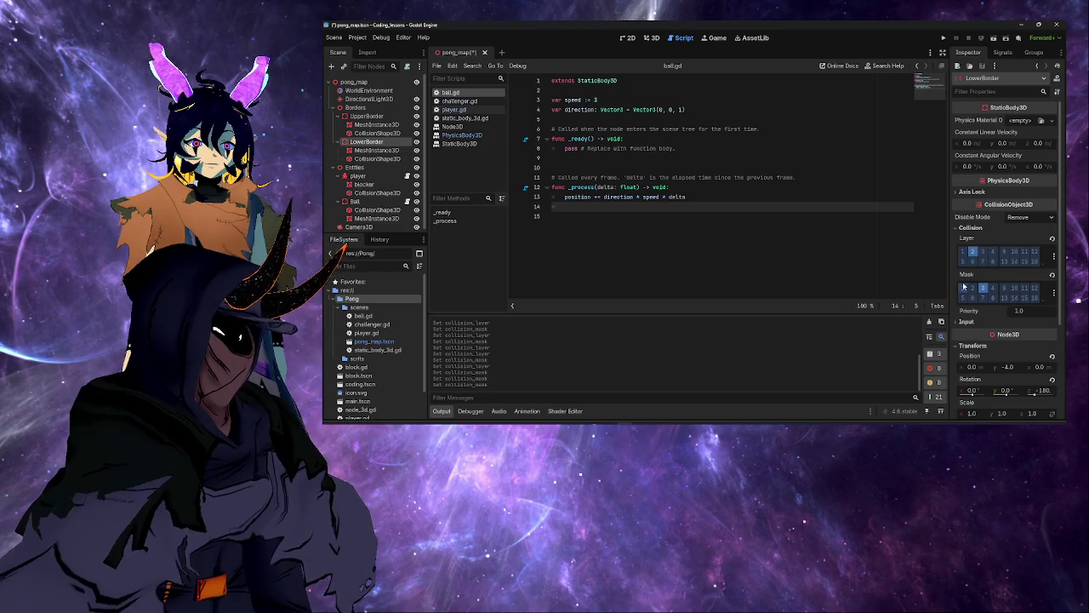
click(964, 288)
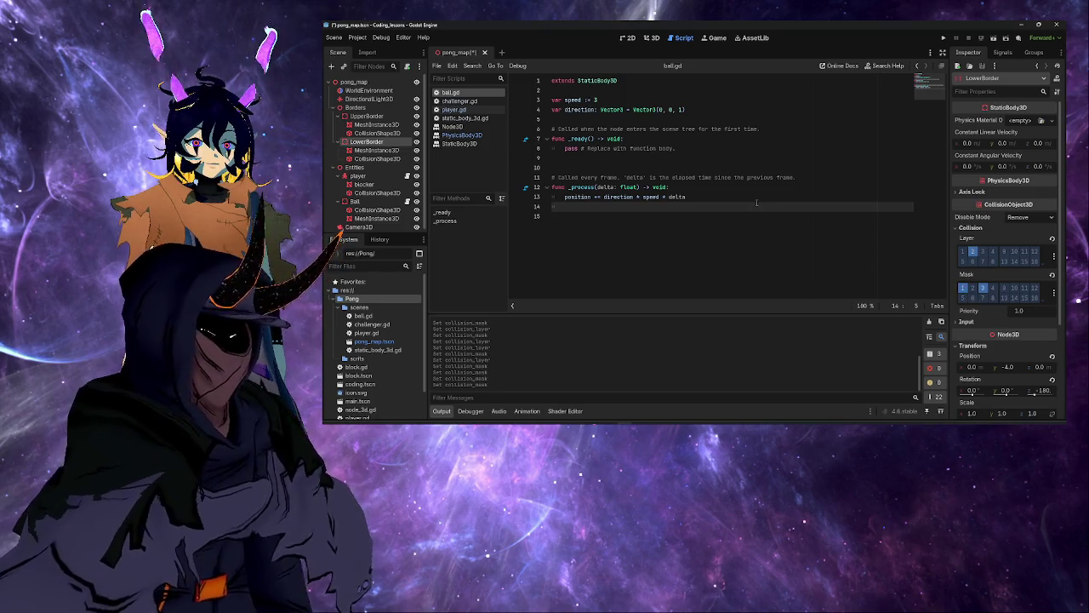
key(ctrl+s)
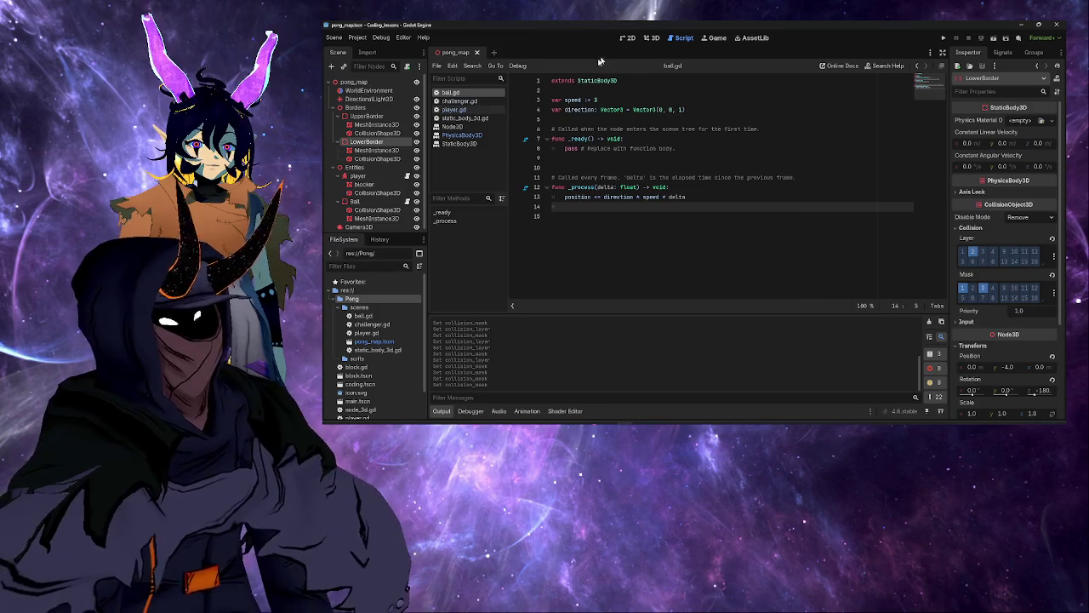
click(943, 38)
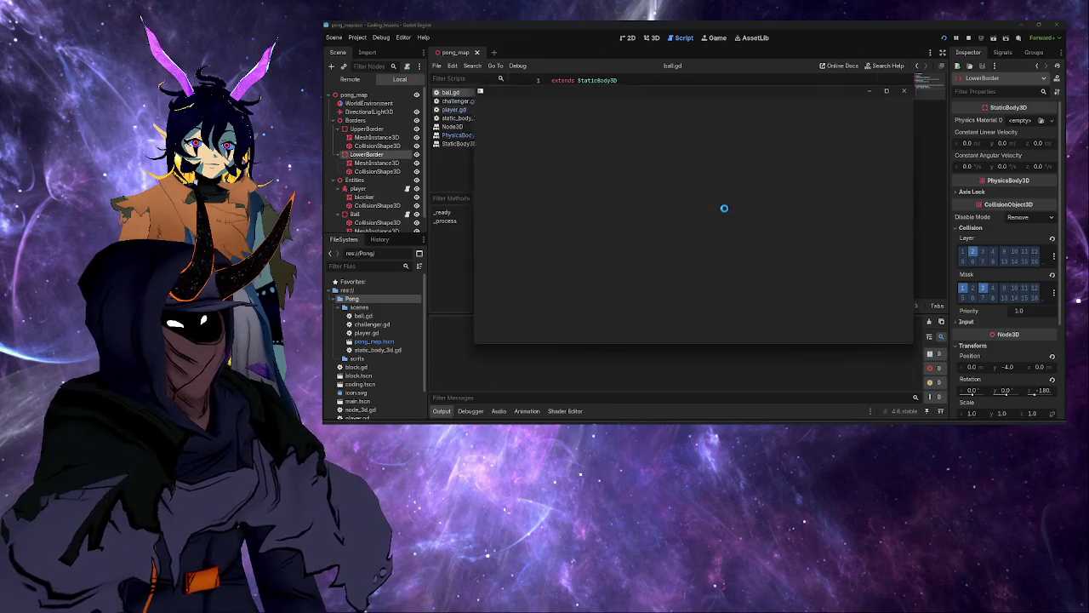
key(Down)
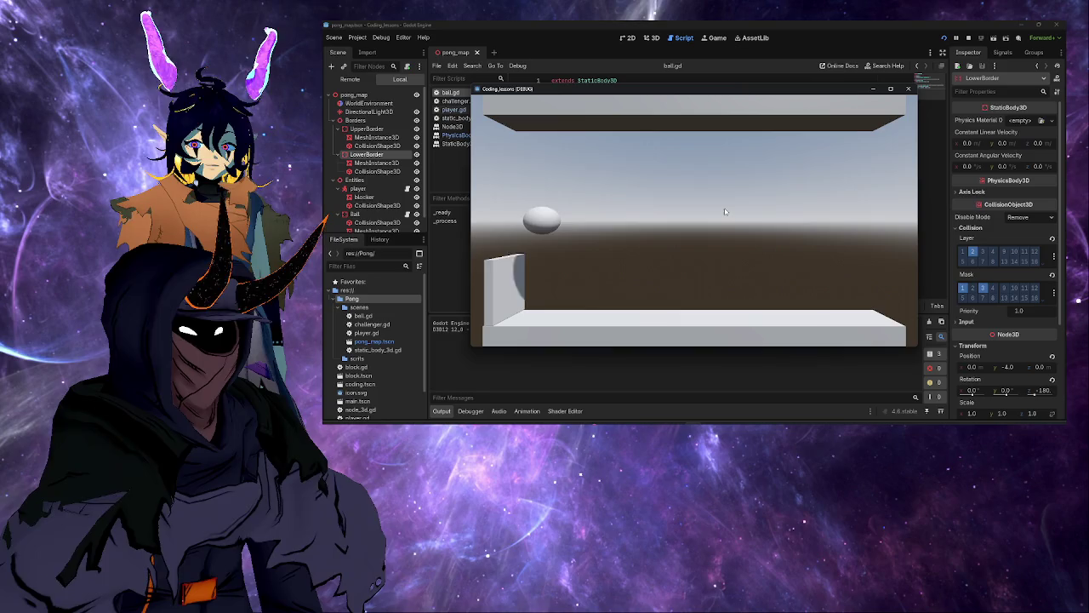
click(969, 38)
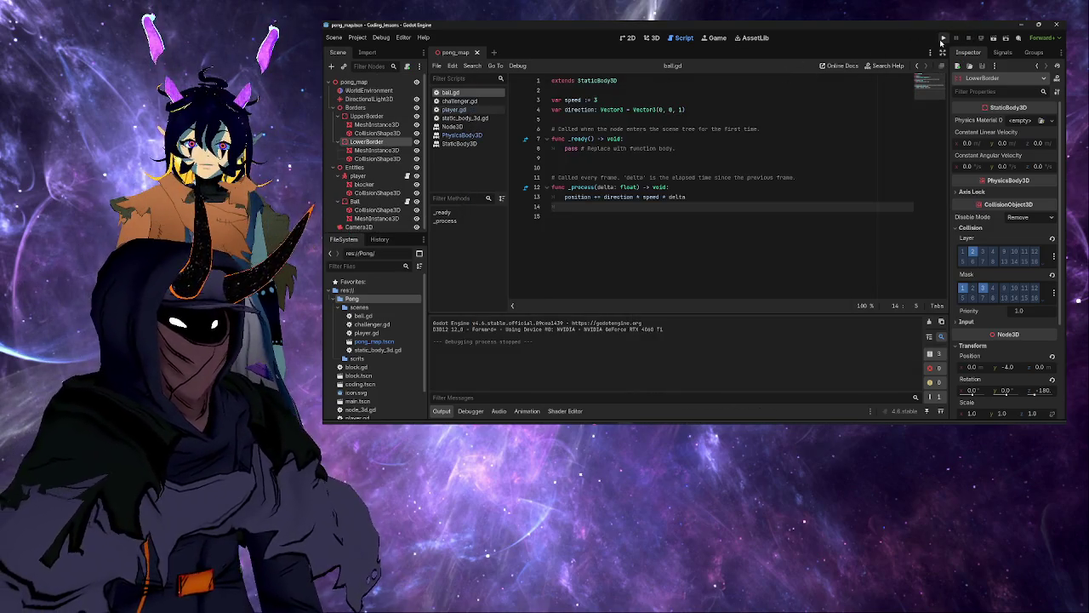
key(F5)
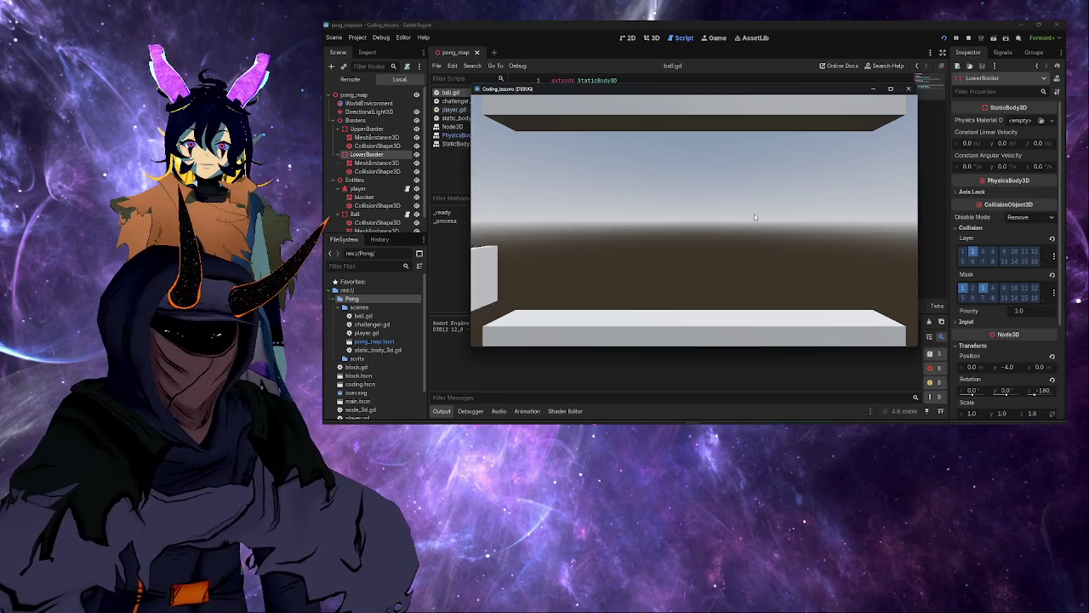
click(967, 38)
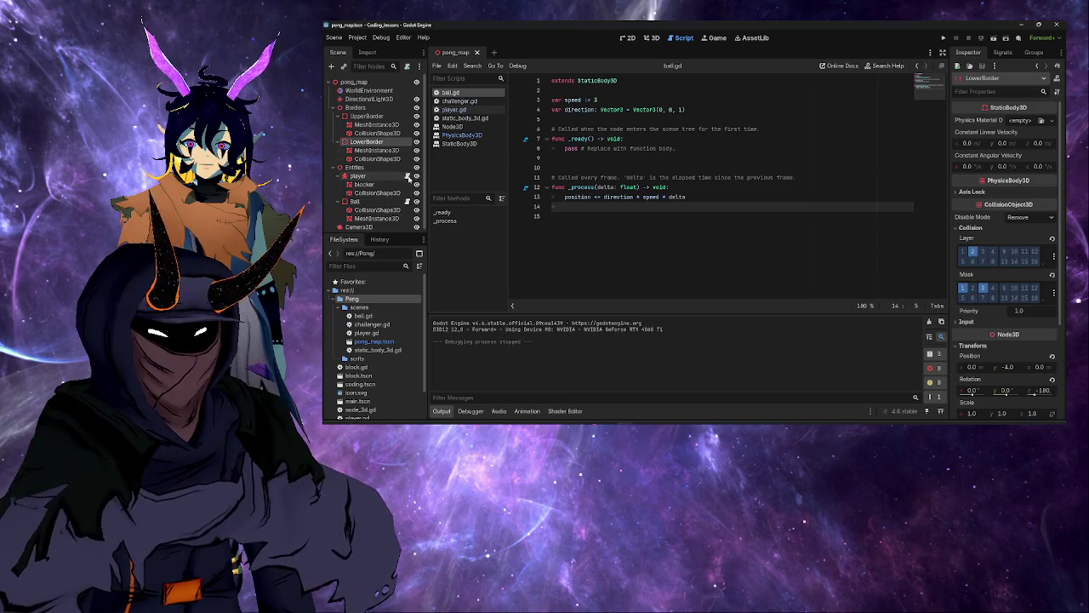
click(408, 175)
click(699, 217)
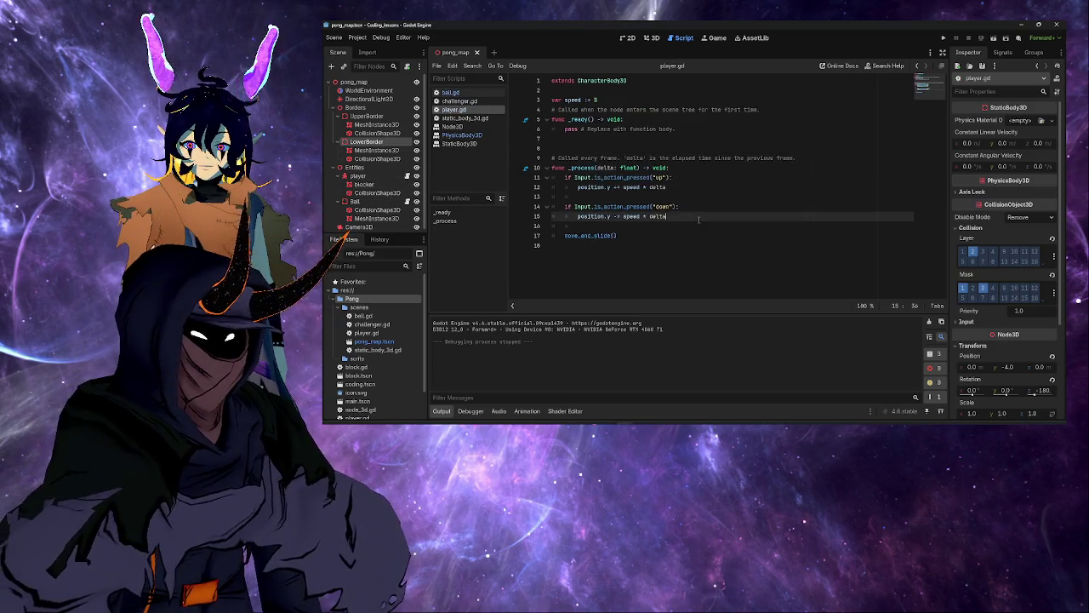
key(Return)
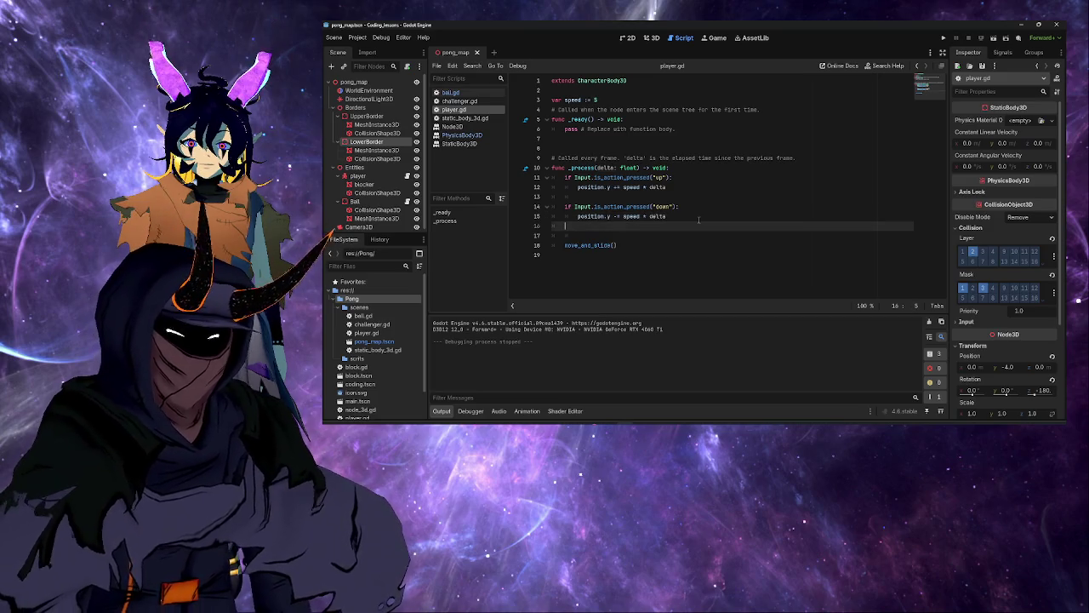
text(if ball )
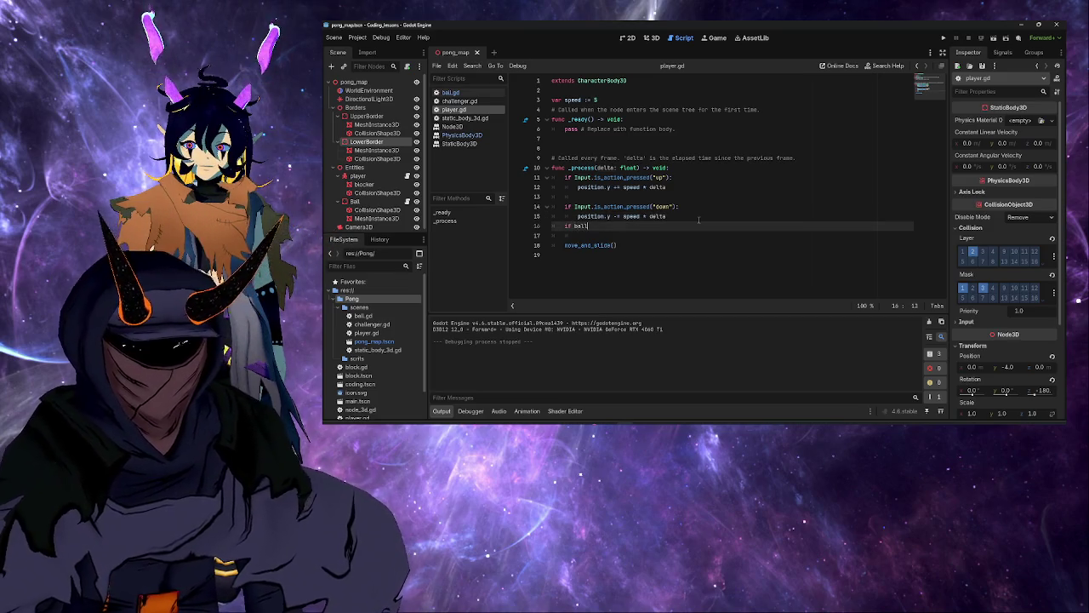
text(hit block)
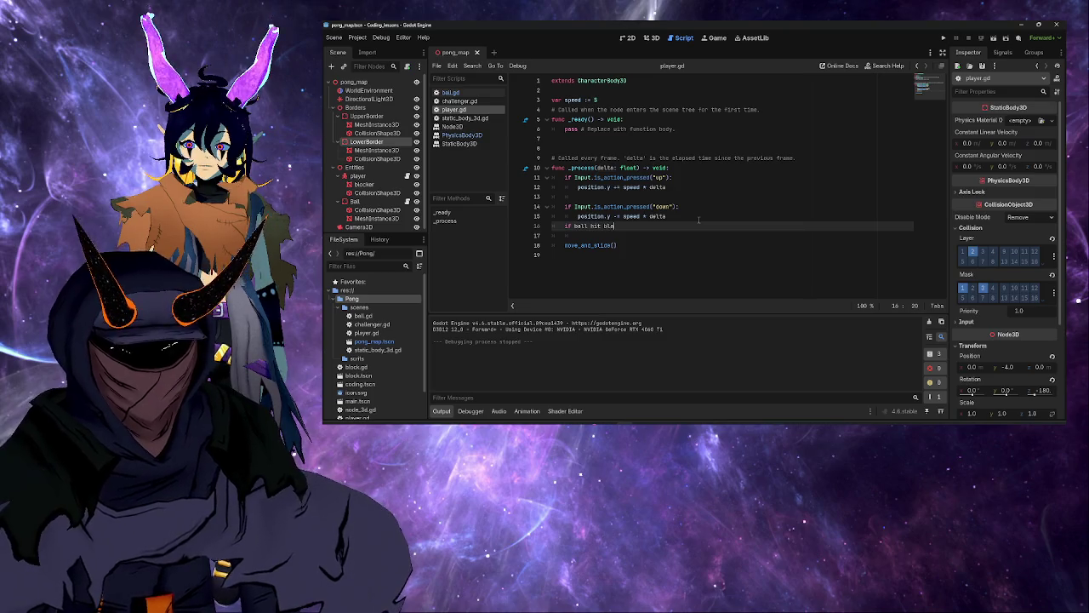
key(Return)
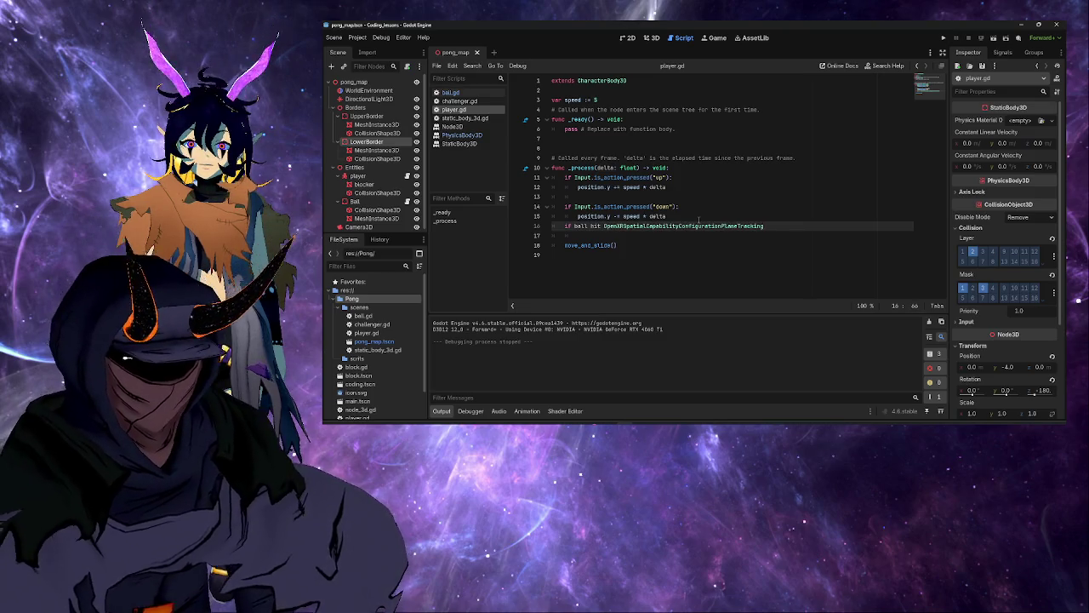
key(ctrl+z)
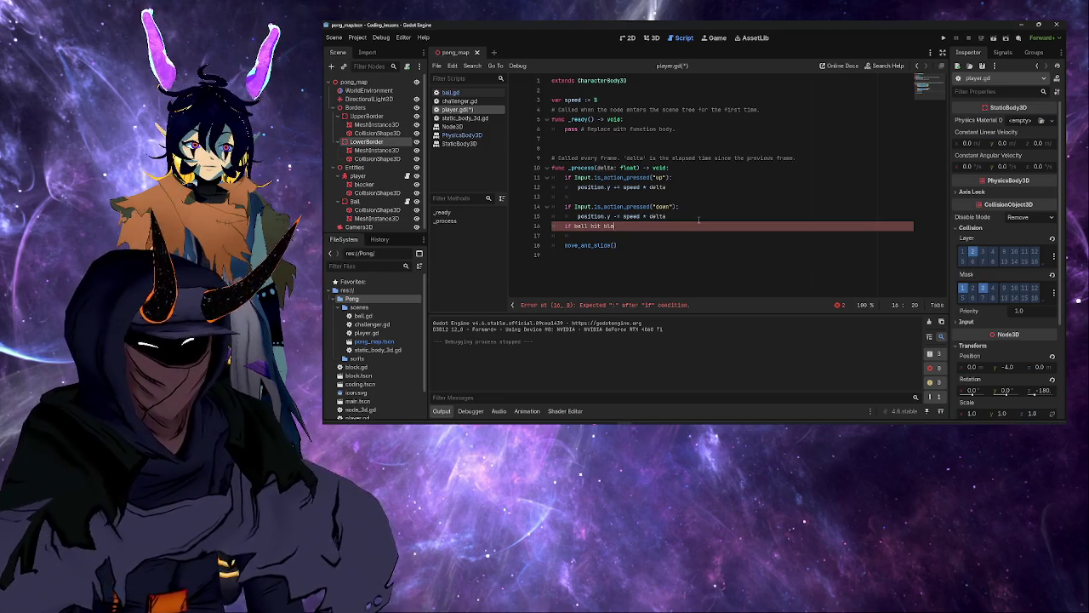
key(ctrl+space)
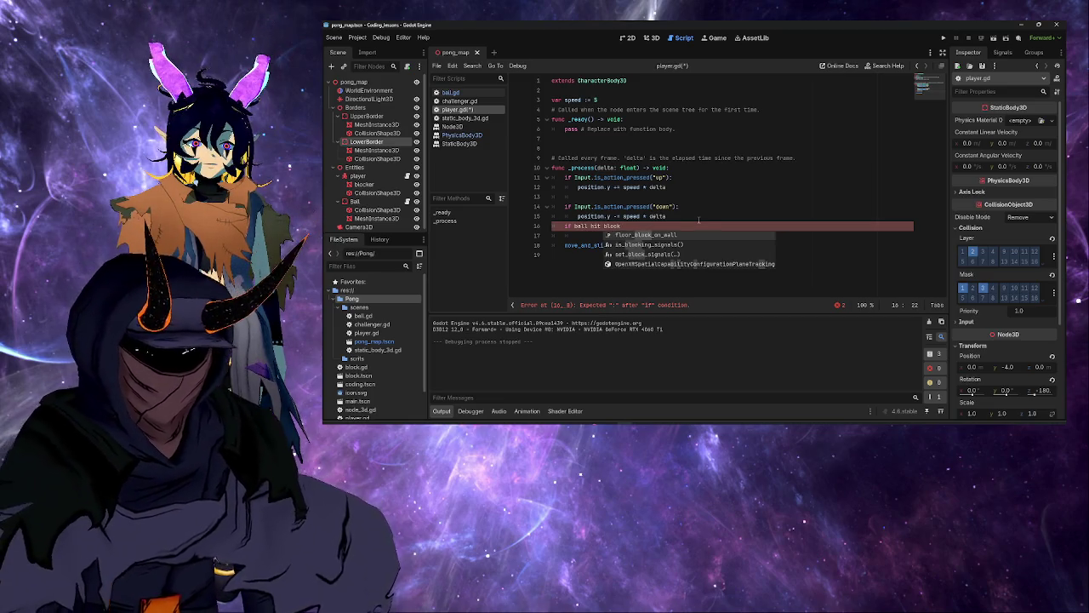
text(:)
key(Return)
text(d)
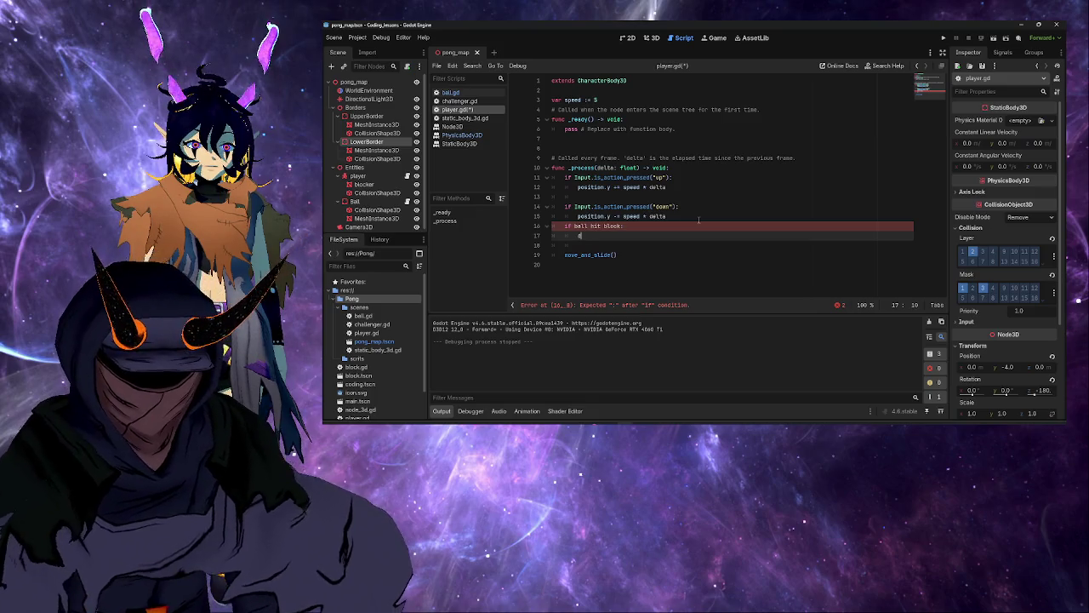
text(on't,move)
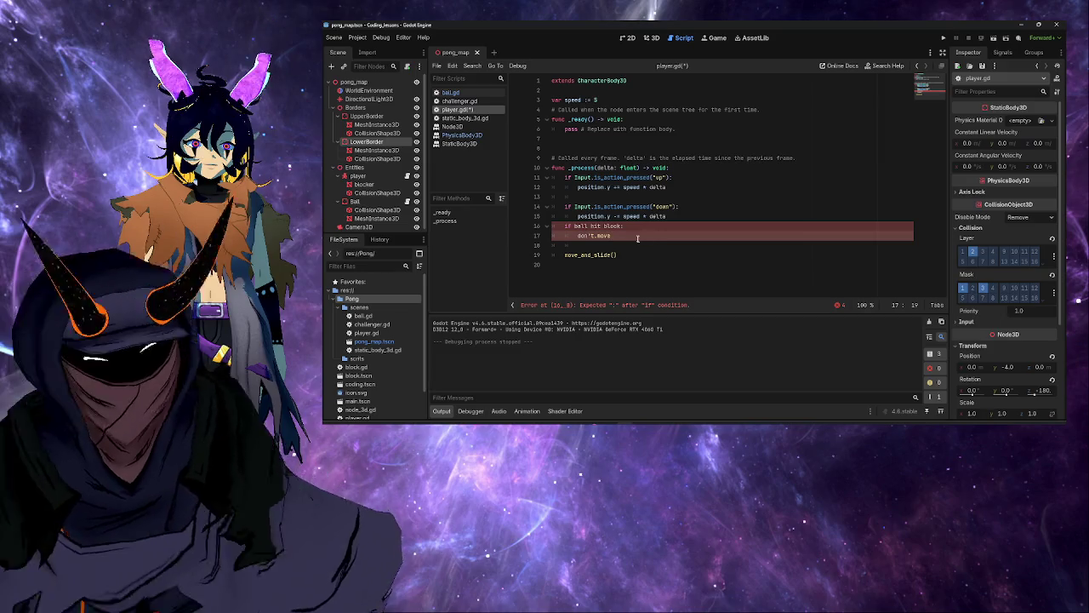
key(shift+Up)
key(shift+Home)
key(shift+Home)
key(BackSpace)
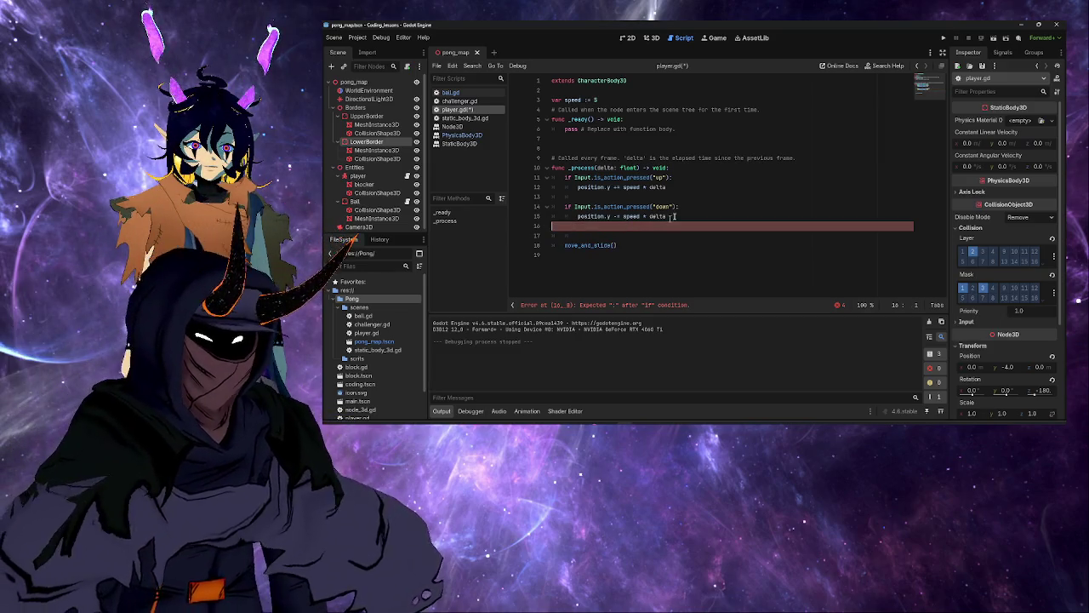
Step: Walk through player.gd's up input check, position.y update, and _ready lines
click(713, 188)
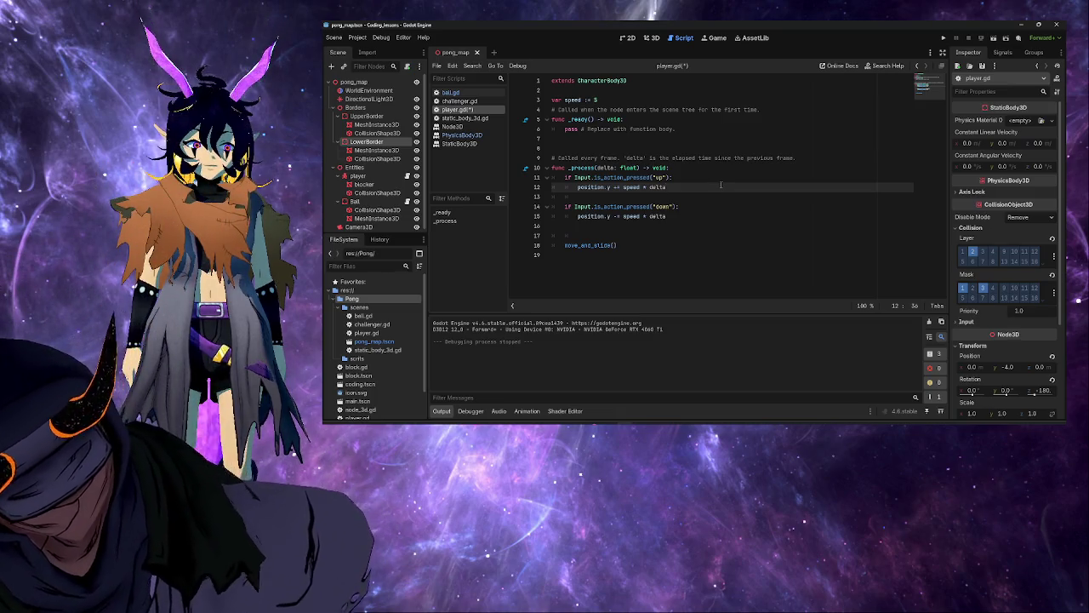
click(730, 177)
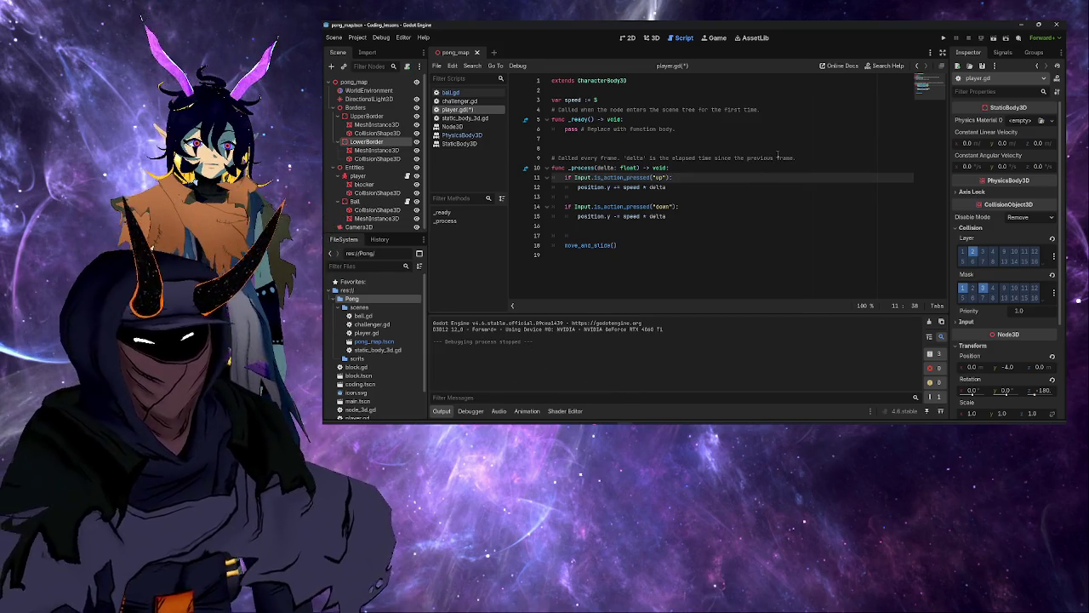
click(726, 197)
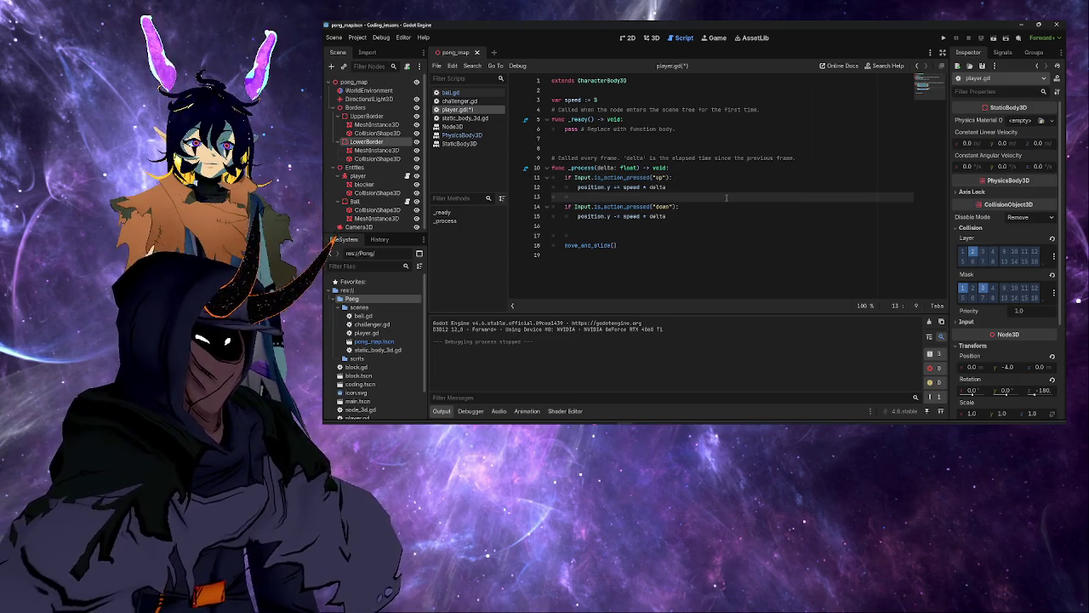
click(699, 126)
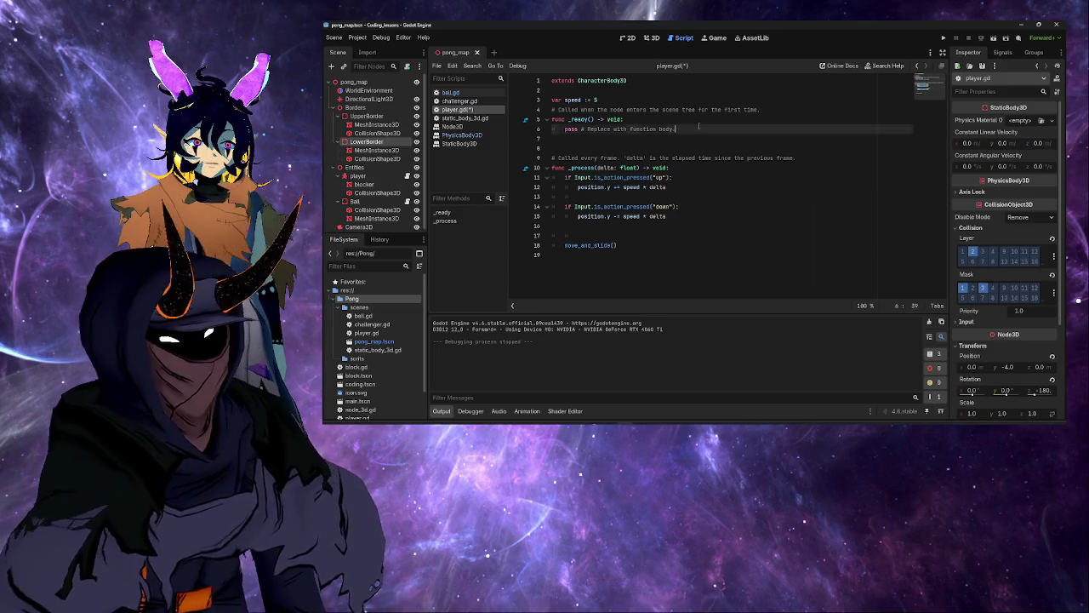
click(696, 110)
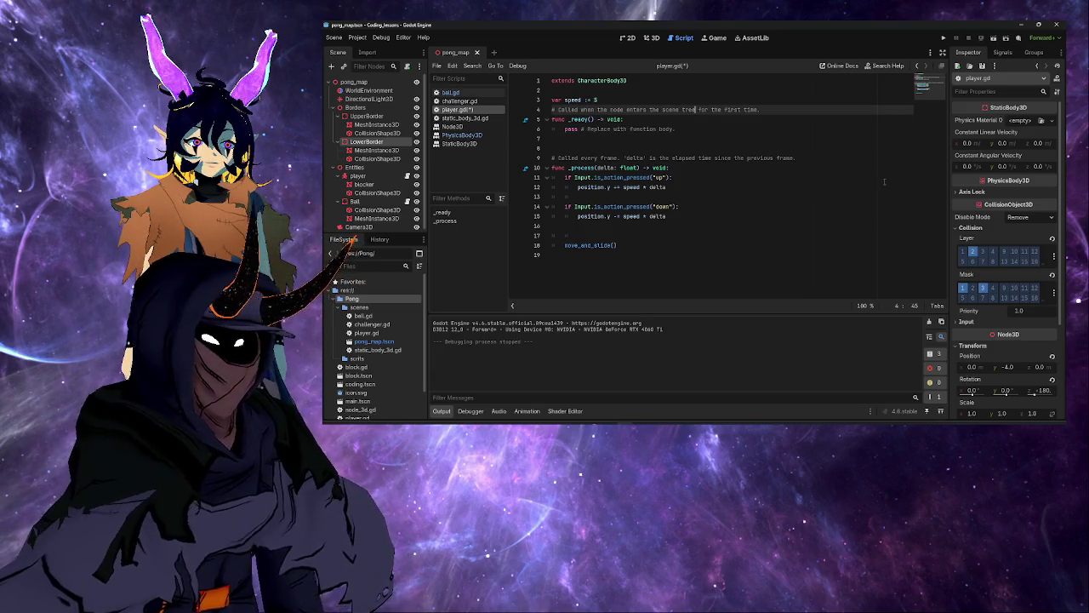
Step: Select the Ball node and expand, then collapse, its Physics Interpolation settings
click(355, 201)
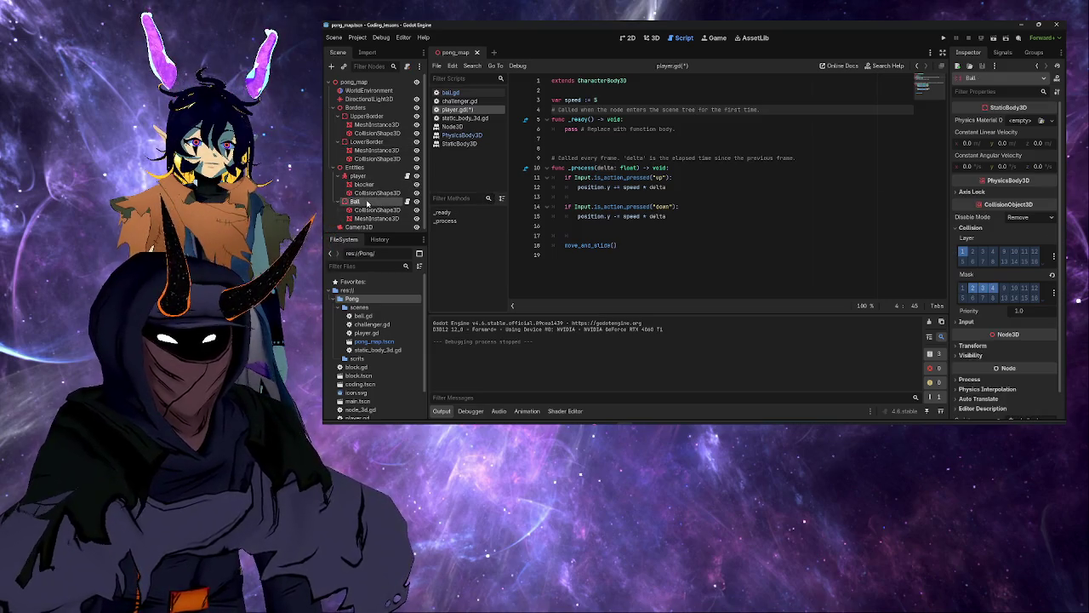
scroll(987, 298, down, 2)
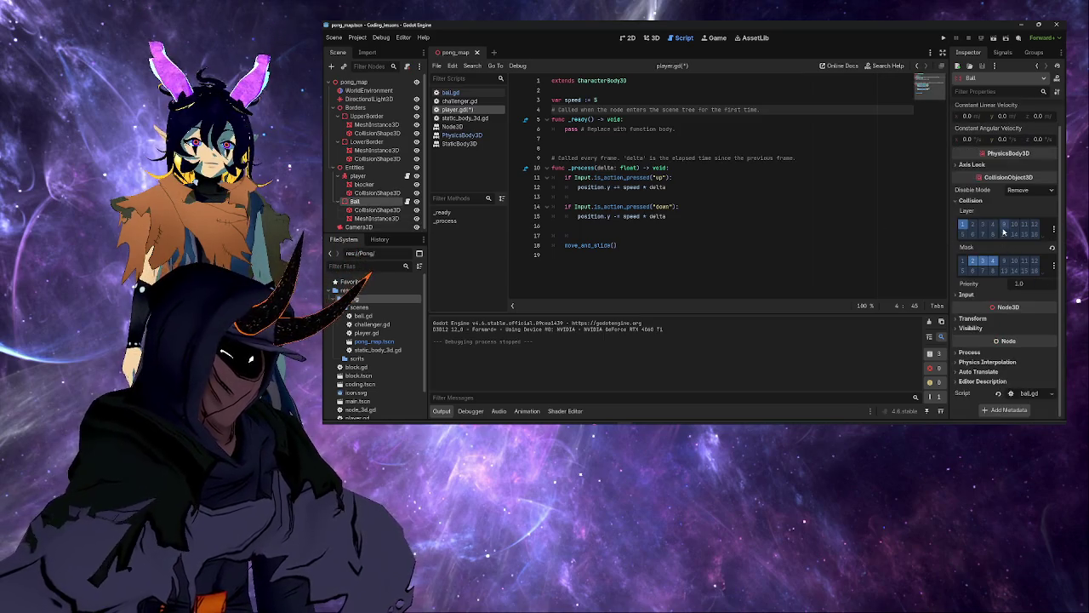
click(990, 362)
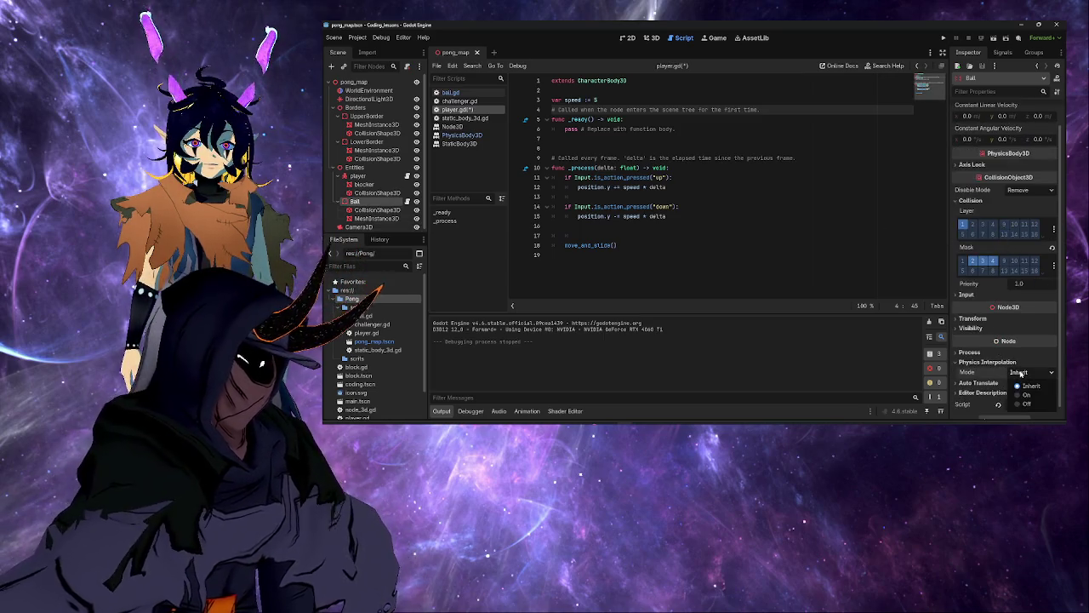
click(987, 361)
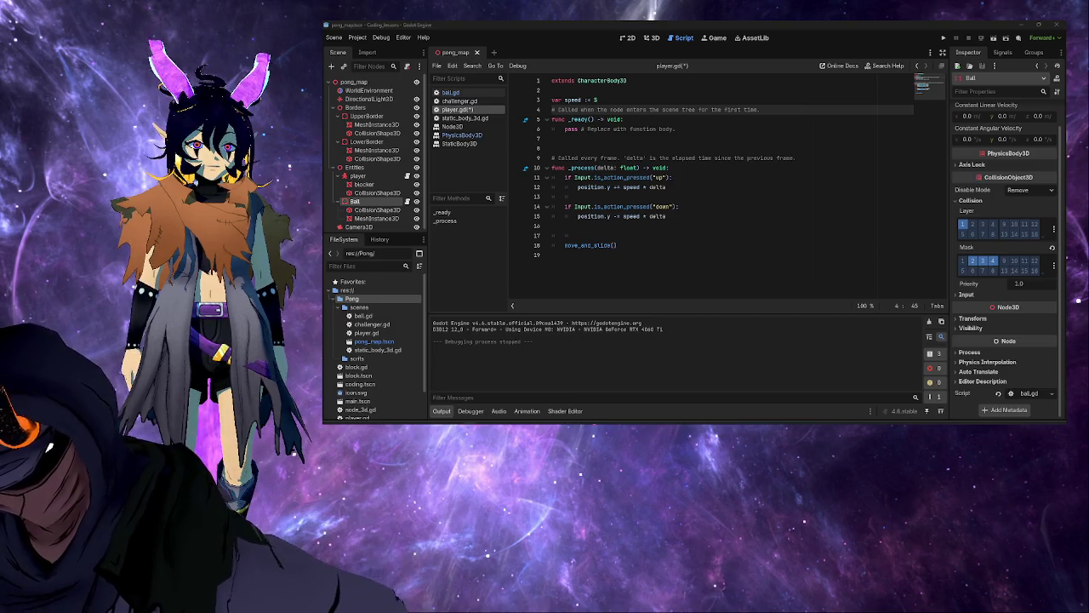
Step: Save player.gd and switch to ball.gd in the script list
click(637, 158)
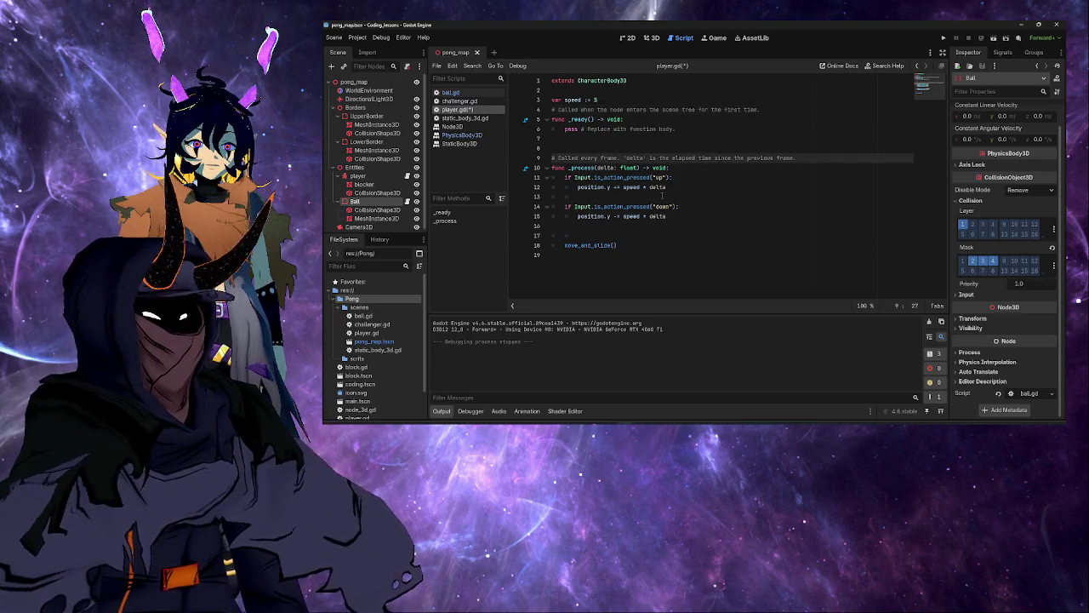
click(651, 129)
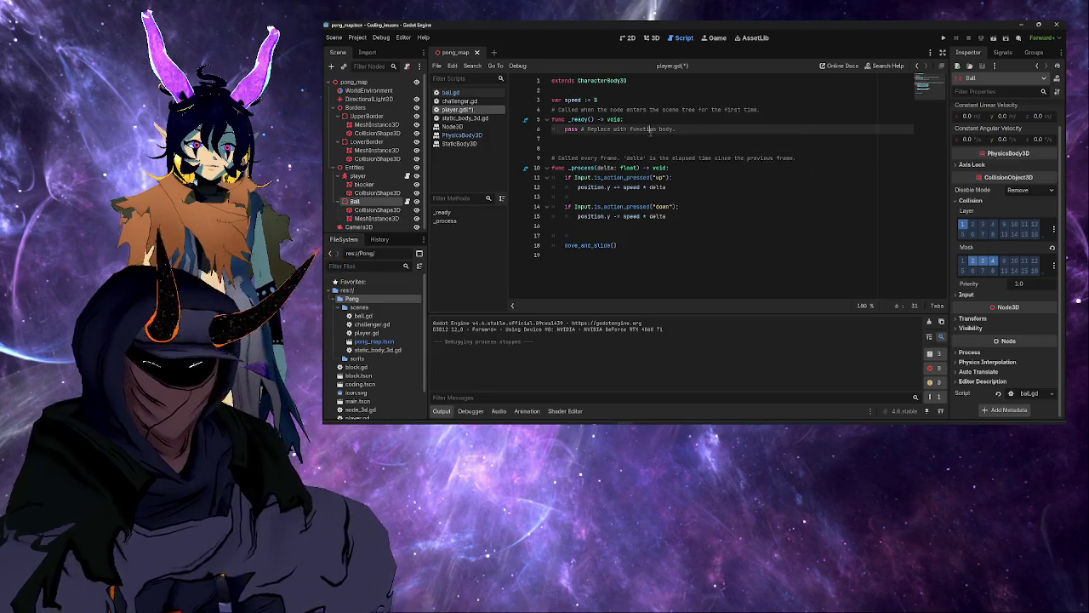
key(ctrl+s)
click(477, 92)
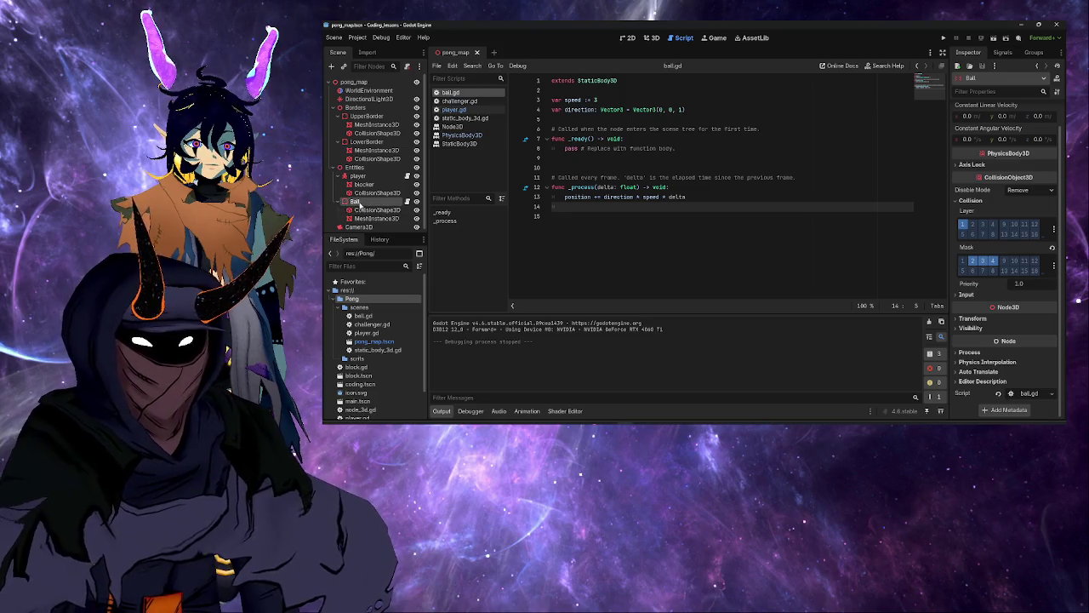
Step: Change the Ball node's type to CharacterBody3D via Change Type, then reselect Ball
right_click(360, 204)
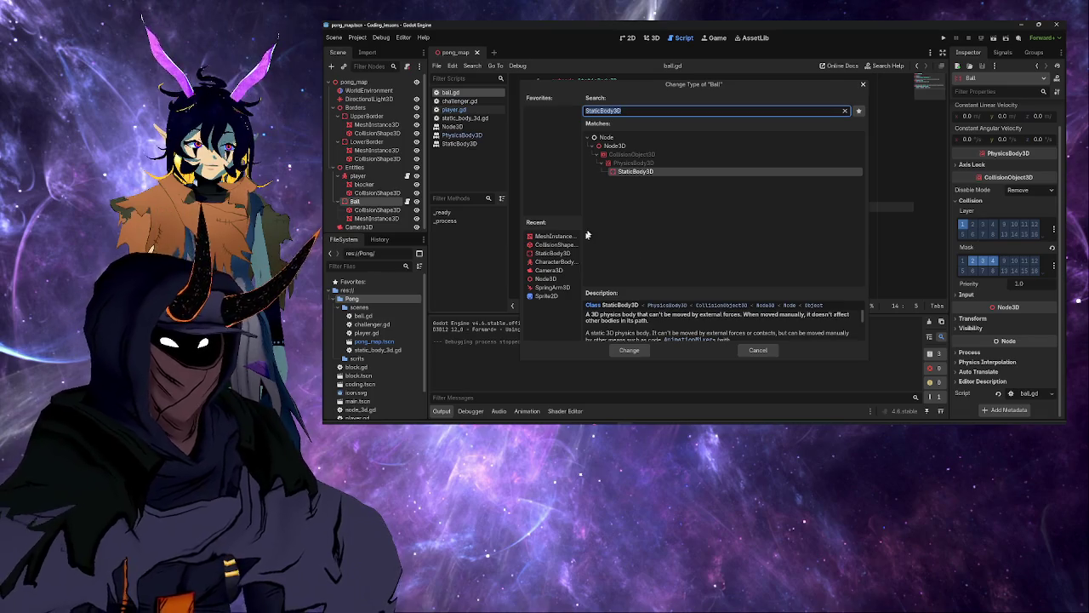
double_click(553, 261)
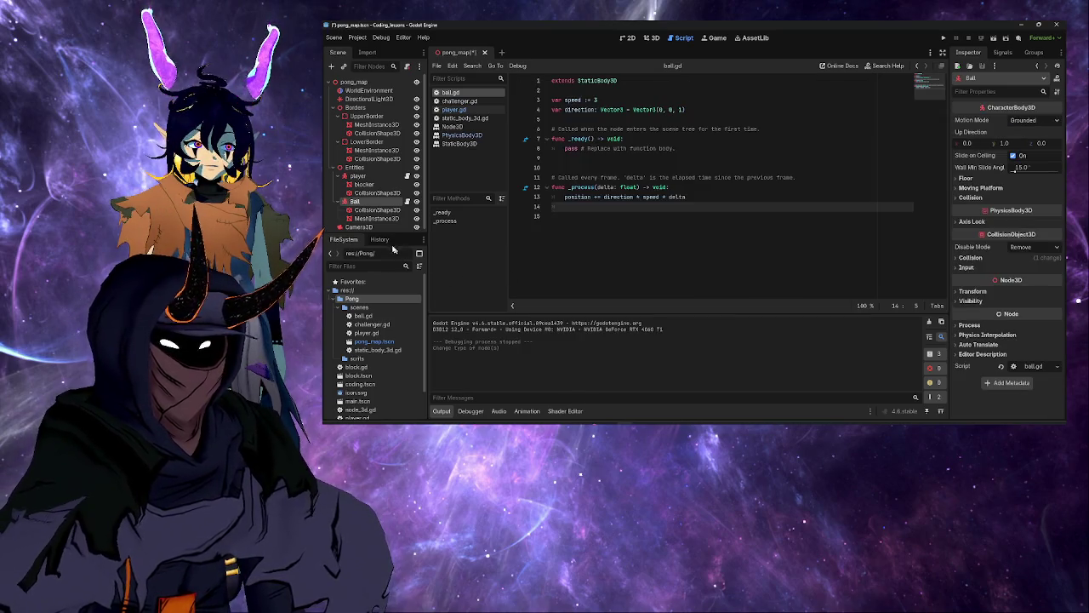
click(379, 219)
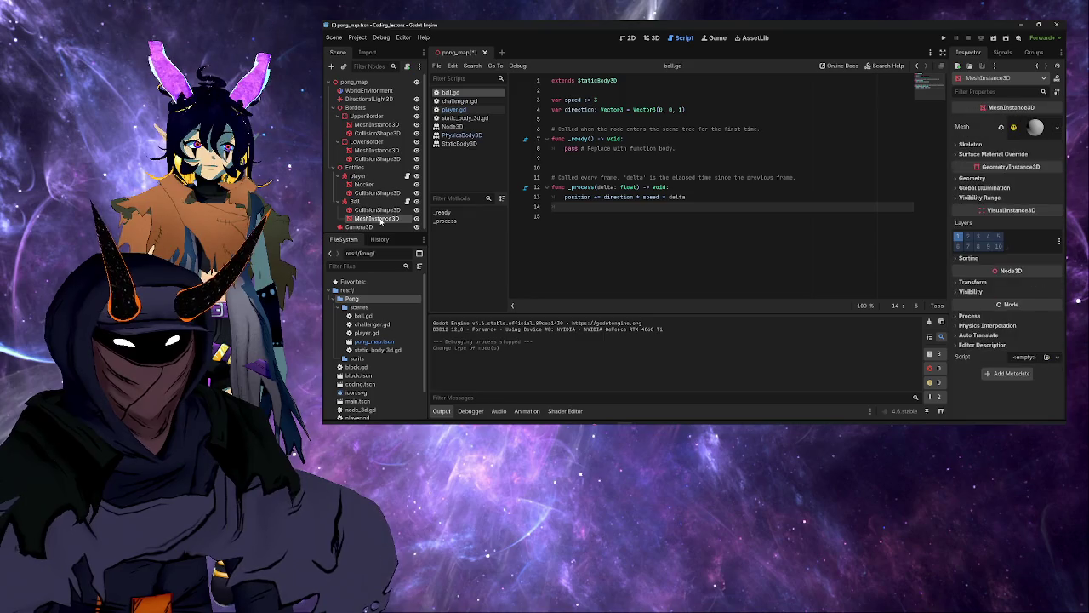
click(377, 209)
click(378, 201)
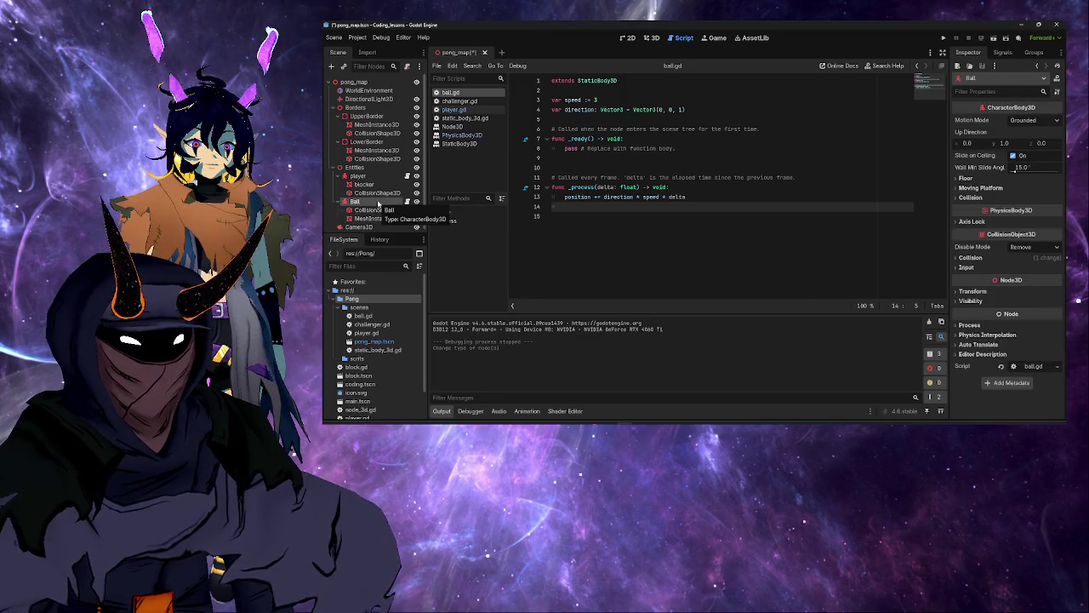
Step: Save the scene, then make ball.gd extend CharacterBody3D and save the script
key(ctrl+s)
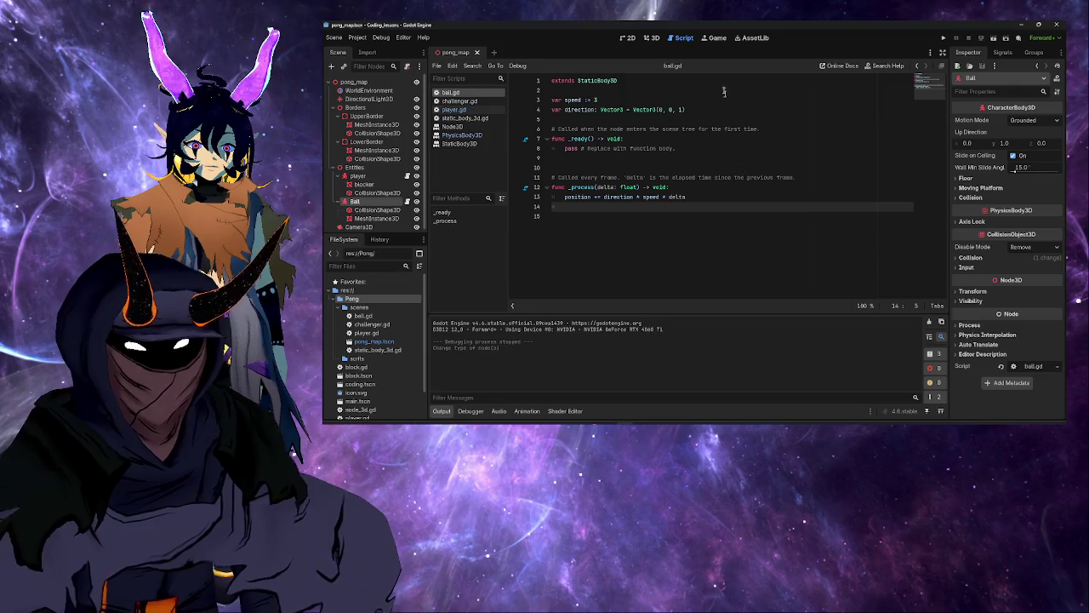
double_click(597, 80)
text(chara)
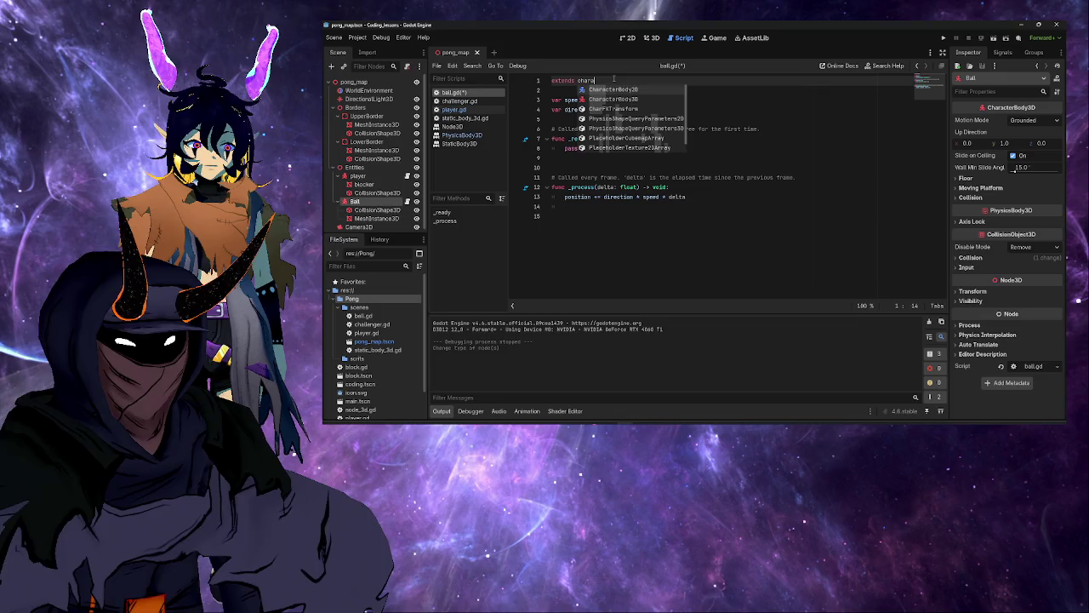
key(Return)
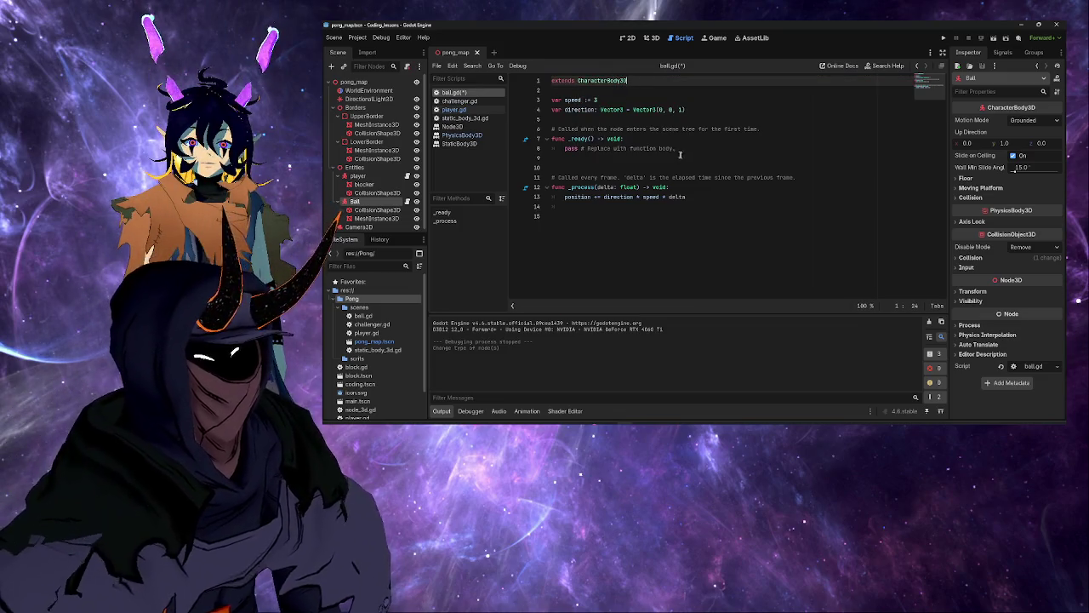
click(654, 148)
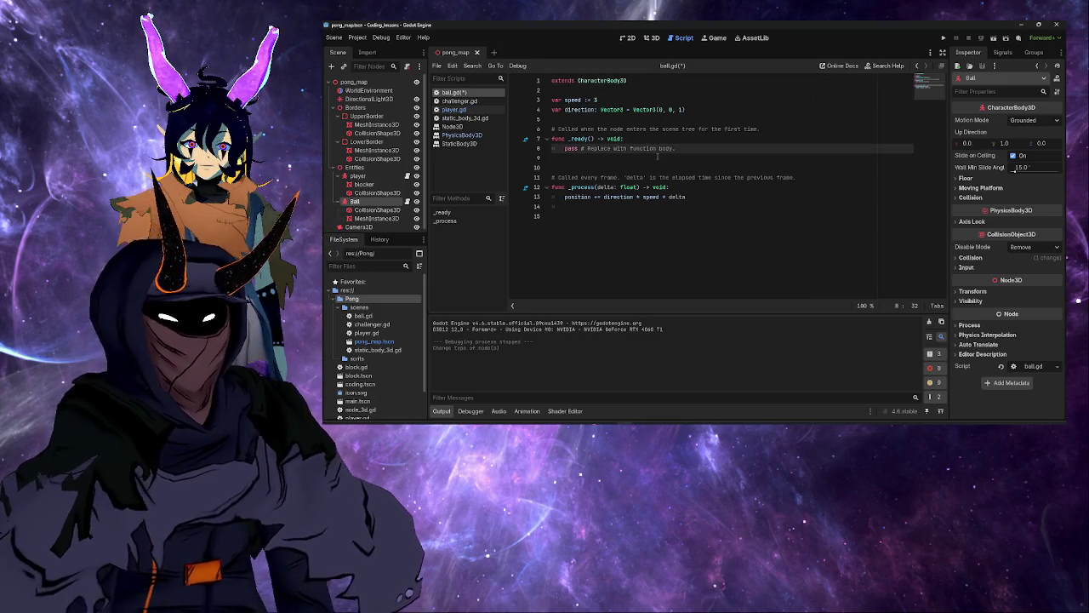
key(ctrl+s)
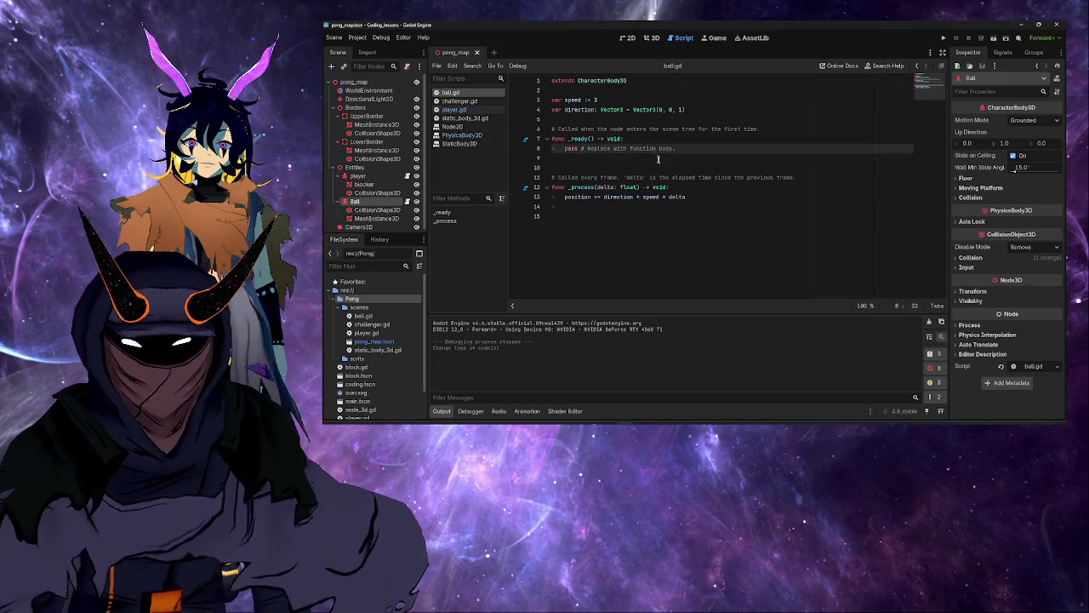
click(702, 197)
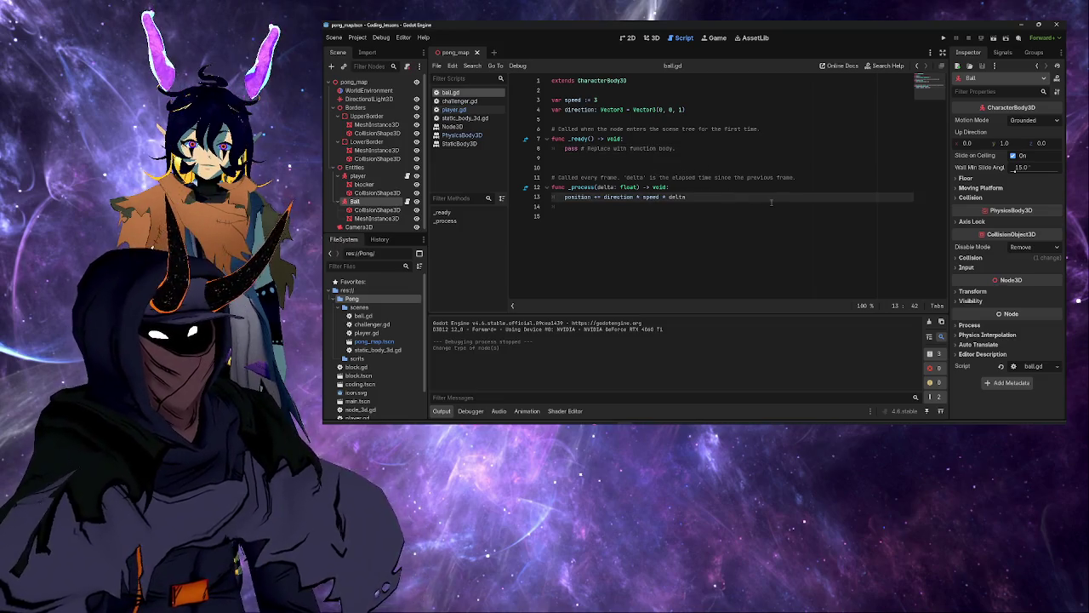